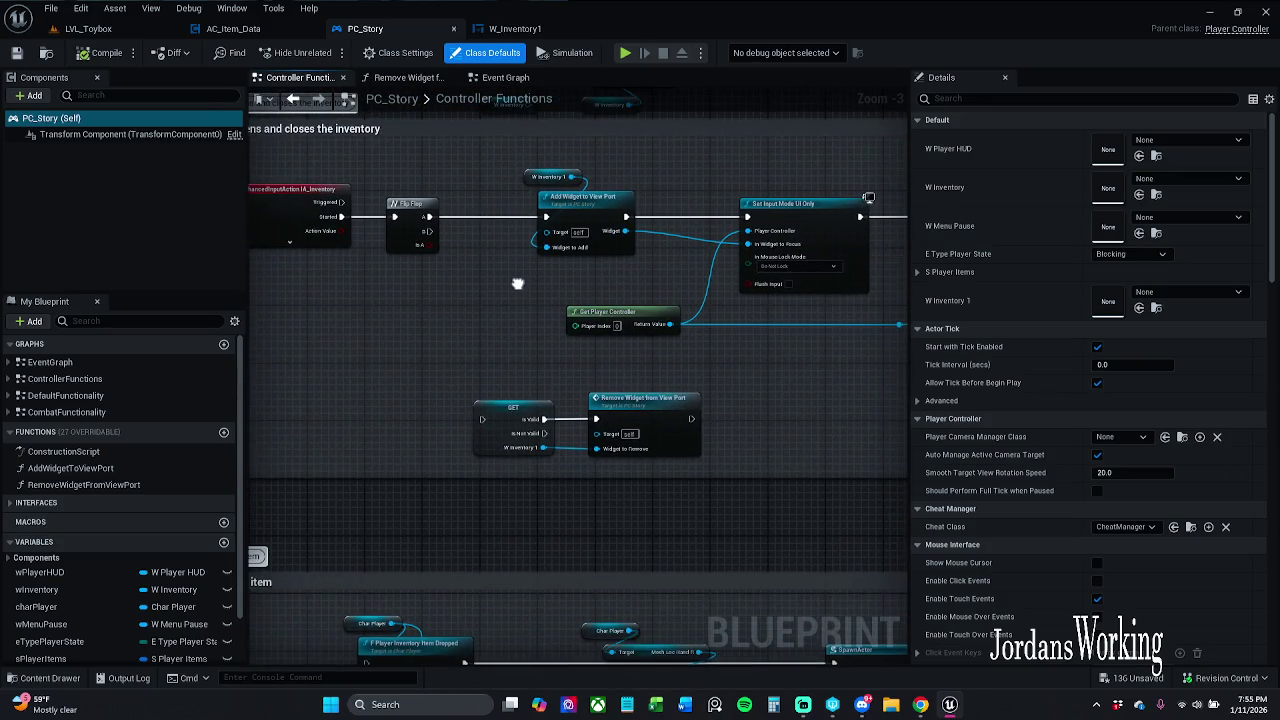
Step: Select the T key inventory toggle comment group in PC_Story's Controller Functions and cut it with Ctrl+X
scroll(482, 298, "down", 1)
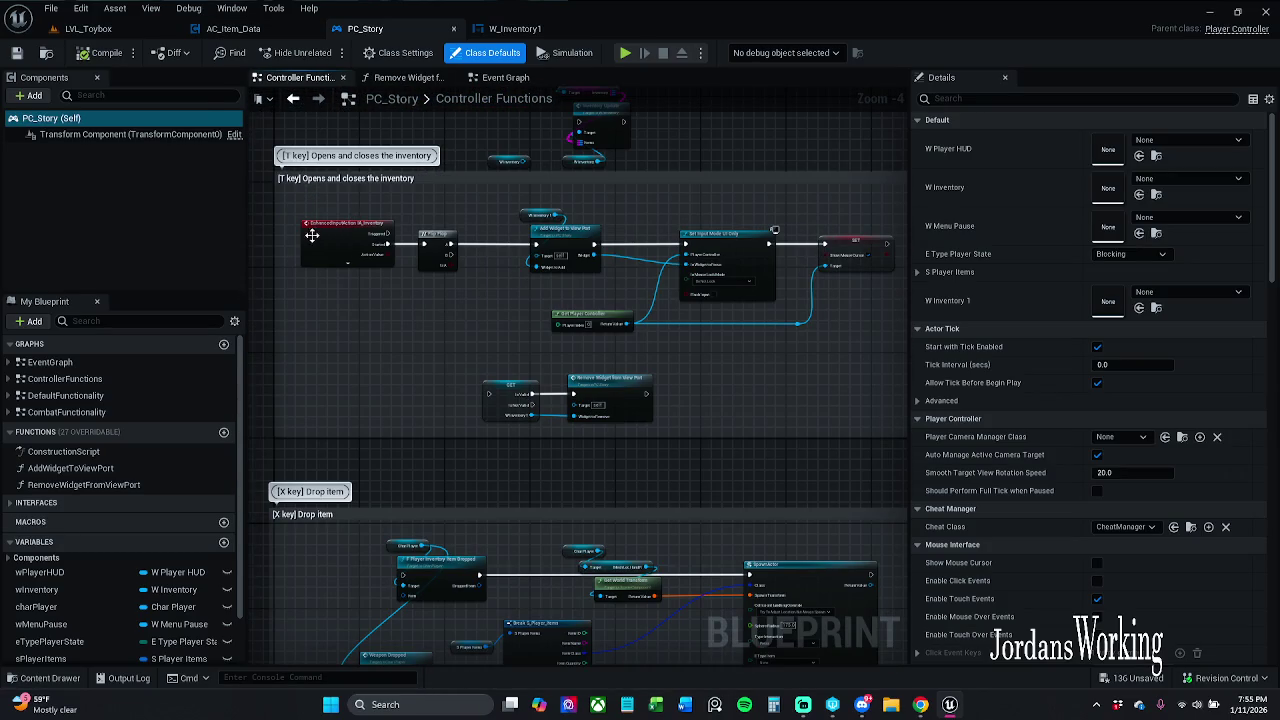
mouse_move(272, 228)
left_mouse_down()
mouse_move(306, 297)
mouse_move(346, 285)
mouse_move(584, 443)
mouse_move(858, 481)
left_mouse_up()
scroll(346, 285, "down", 1)
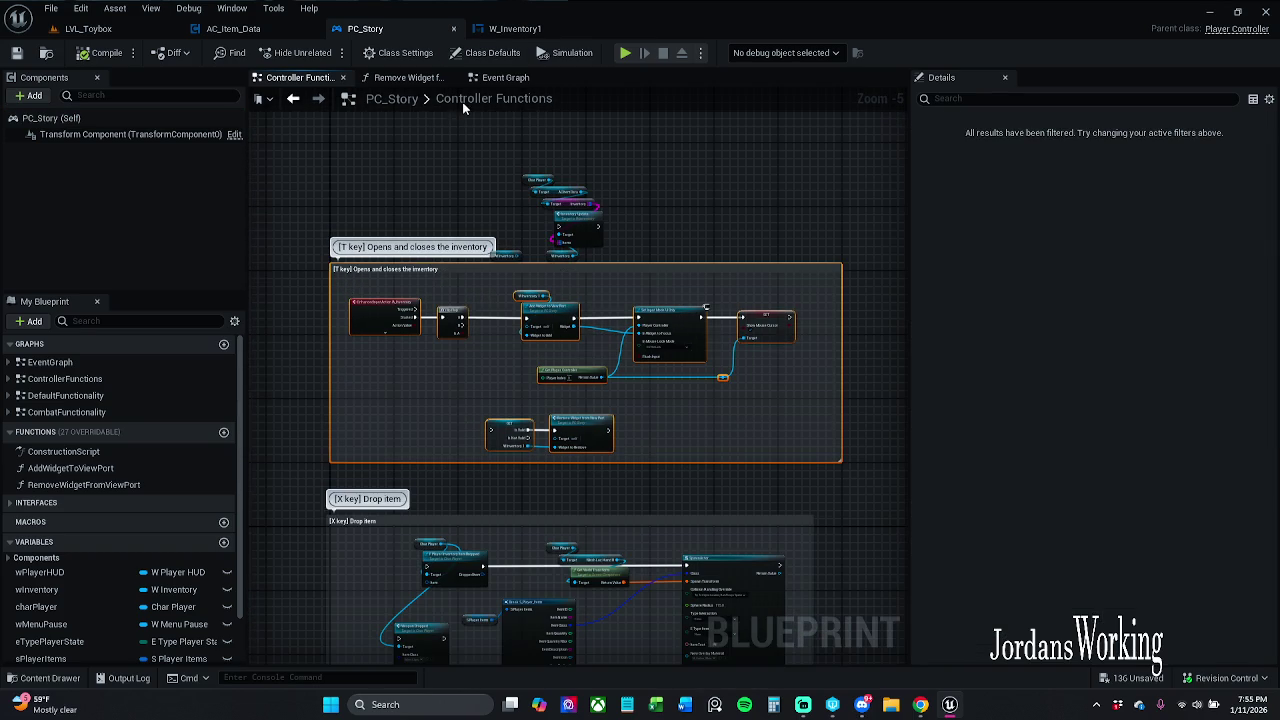
key("ctrl+x")
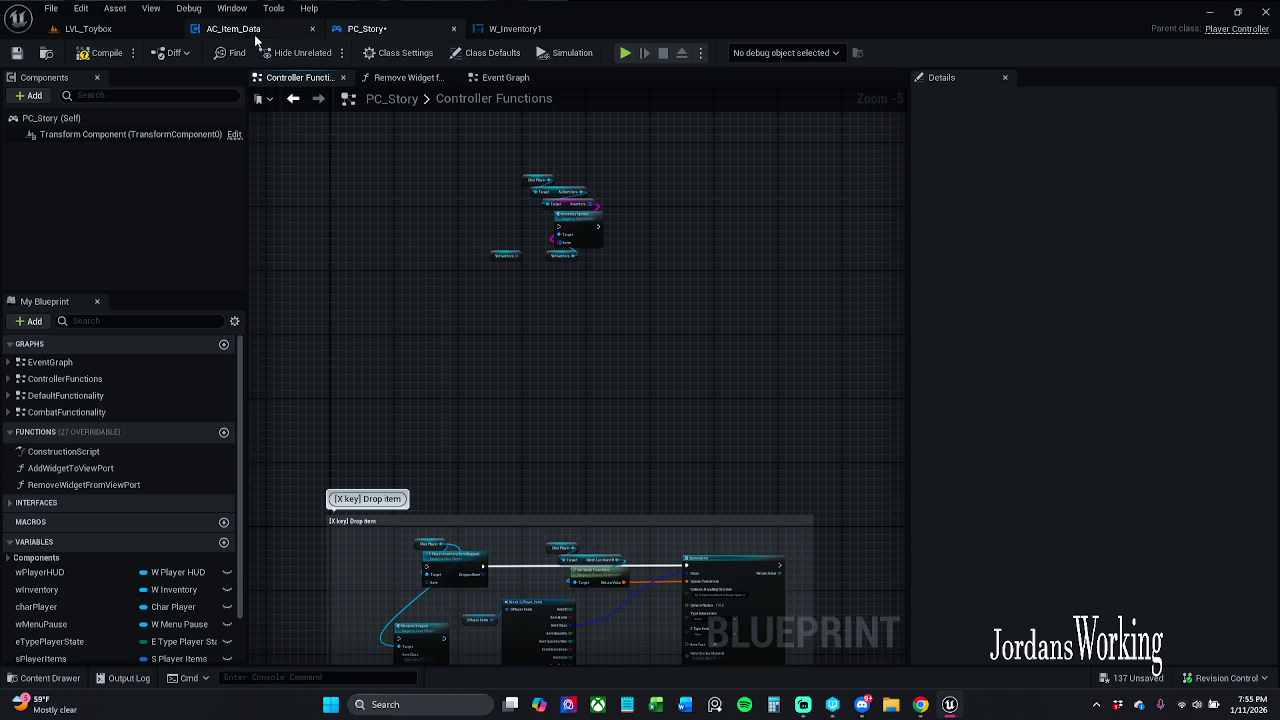
left_click(250, 30)
Step: Paste the T key group into AC_Item_Data's Event Graph 1 and move it below BeginPlay
scroll(520, 322, "down", 7)
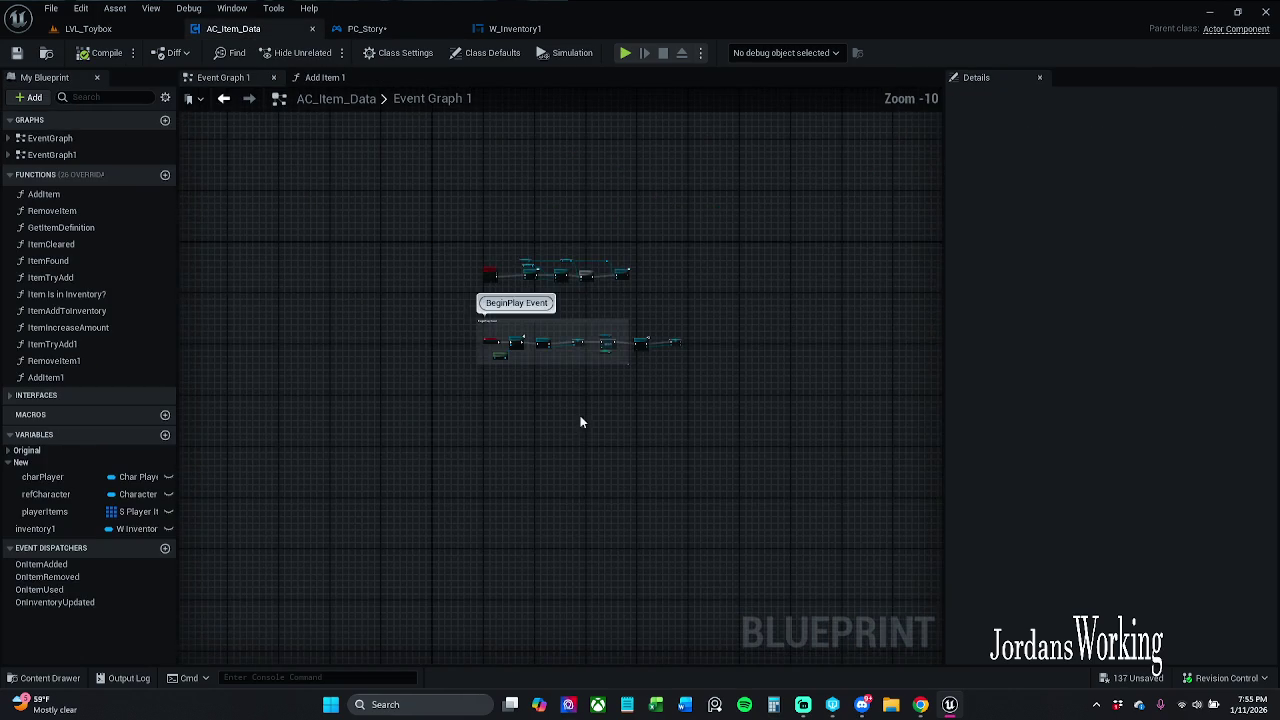
scroll(494, 246, "up", 3)
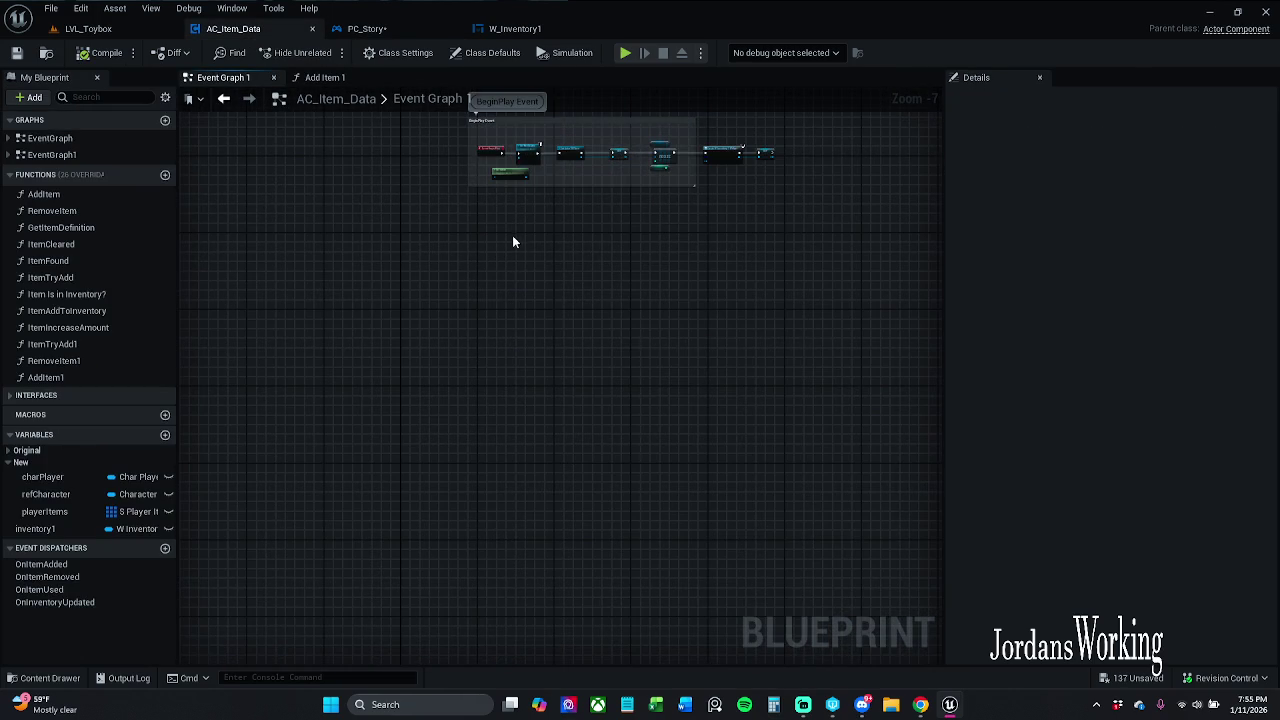
key("ctrl+v")
left_click(882, 522)
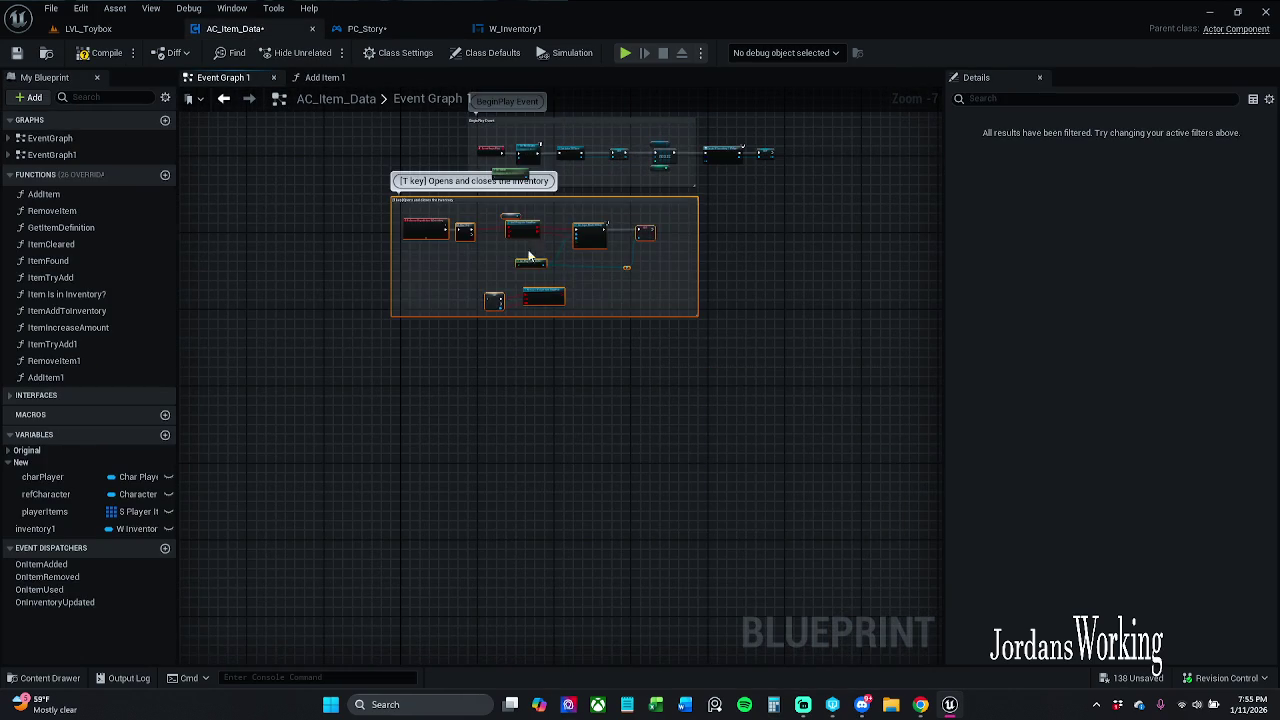
scroll(528, 300, "up", 4)
mouse_move(410, 358)
left_mouse_down()
mouse_move(637, 344)
mouse_move(659, 393)
mouse_move(641, 428)
mouse_move(630, 403)
mouse_move(634, 436)
left_mouse_up()
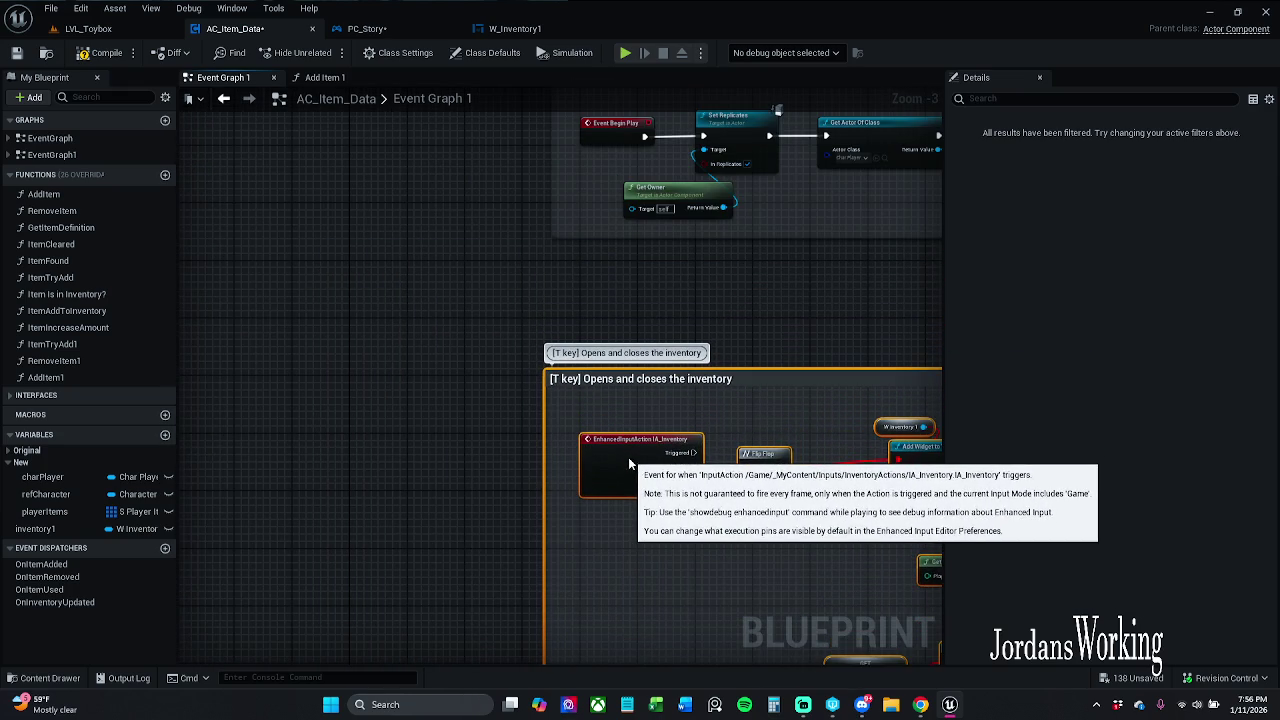
left_click_drag(631, 310, 394, 195)
scroll(631, 313, "up", 3)
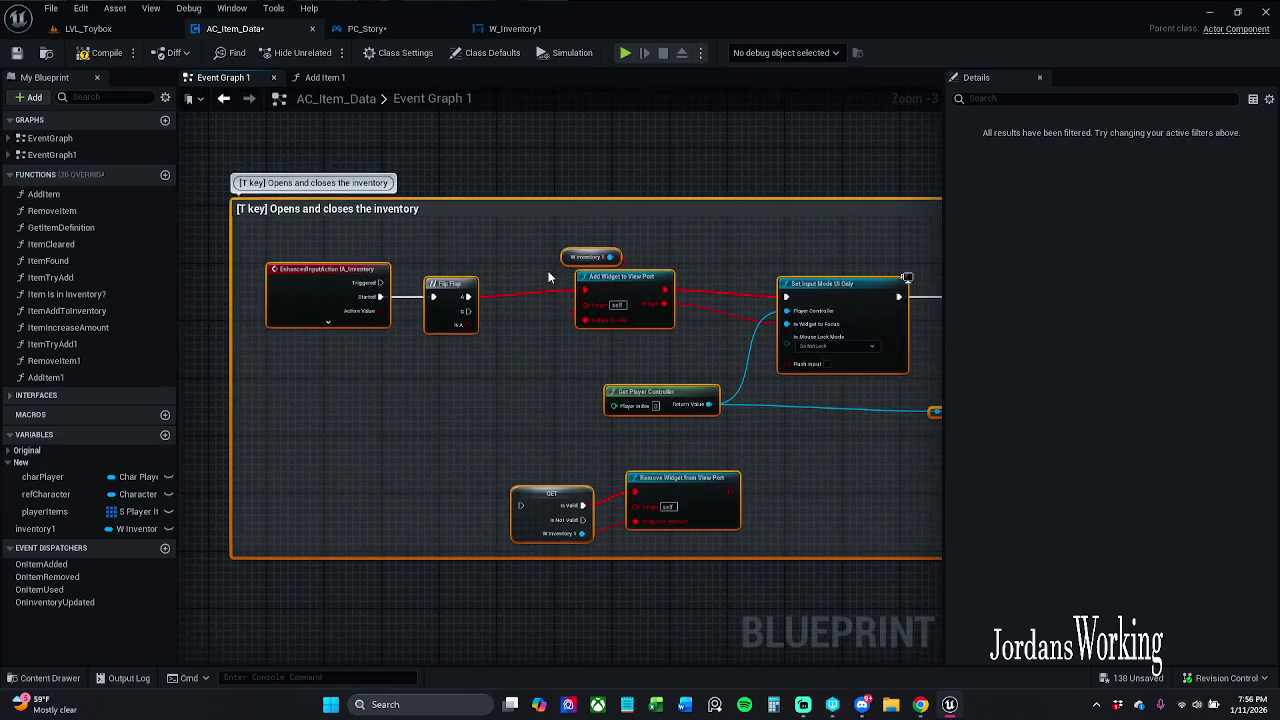
left_click_drag(460, 228, 469, 298)
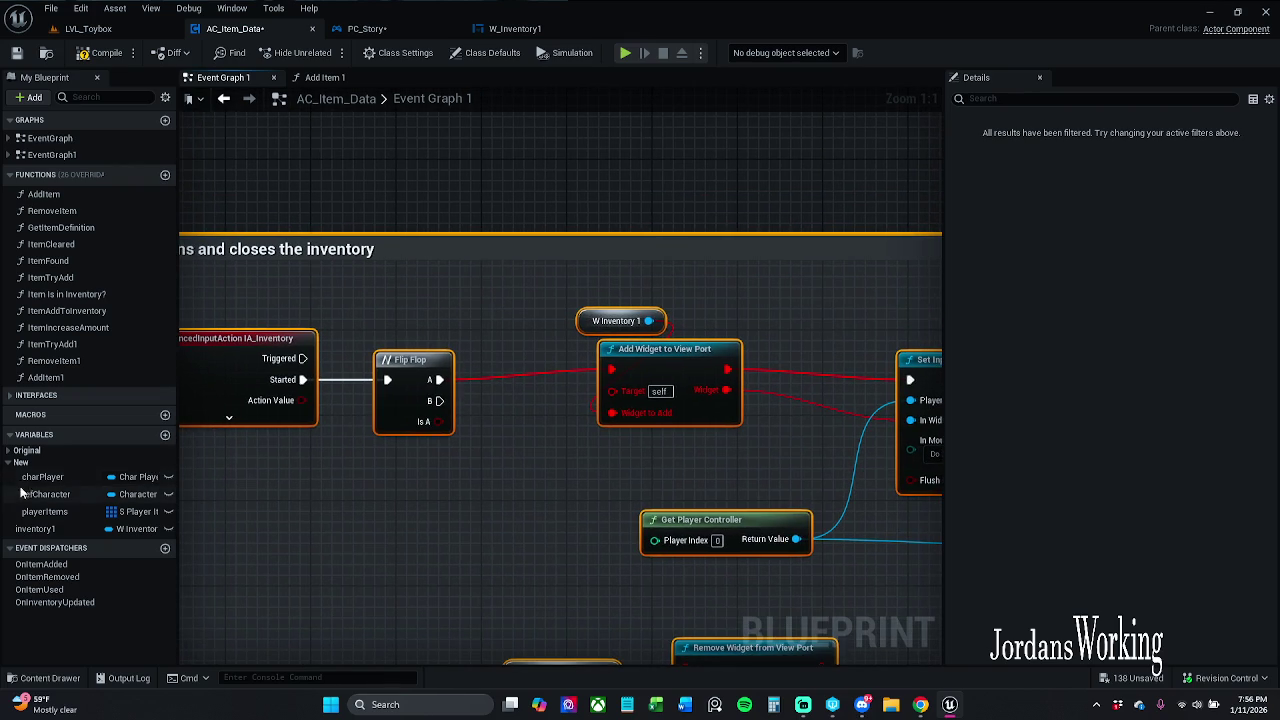
Step: Drop the Inventory 1 variable onto the W Inventory 1 node and pull a wire from it
left_click_drag(36, 528, 40, 463)
mouse_move(58, 535)
left_mouse_down()
mouse_move(549, 322)
mouse_move(590, 320)
left_mouse_up()
left_click_drag(669, 321, 486, 324)
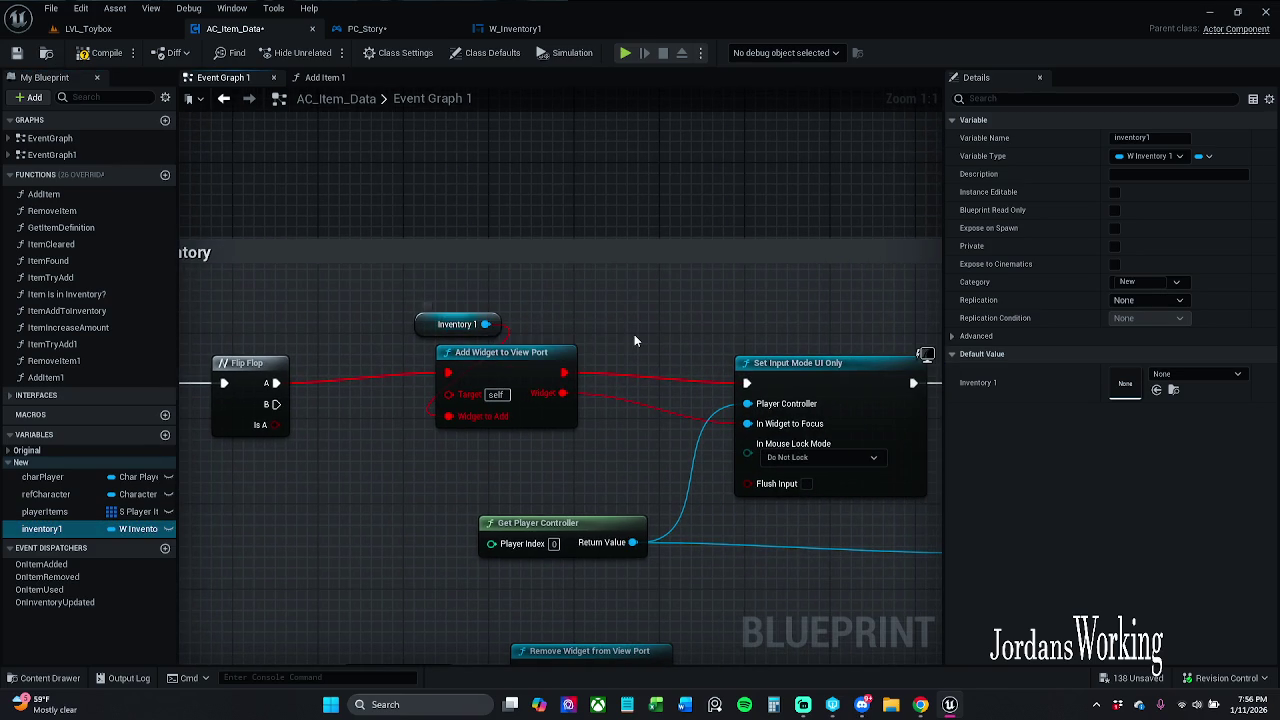
left_click_drag(486, 324, 584, 321)
Step: Search 'add widget' from the Inventory 1 wire, cancel it, and bring the Remove Widget nodes into view
type("add")
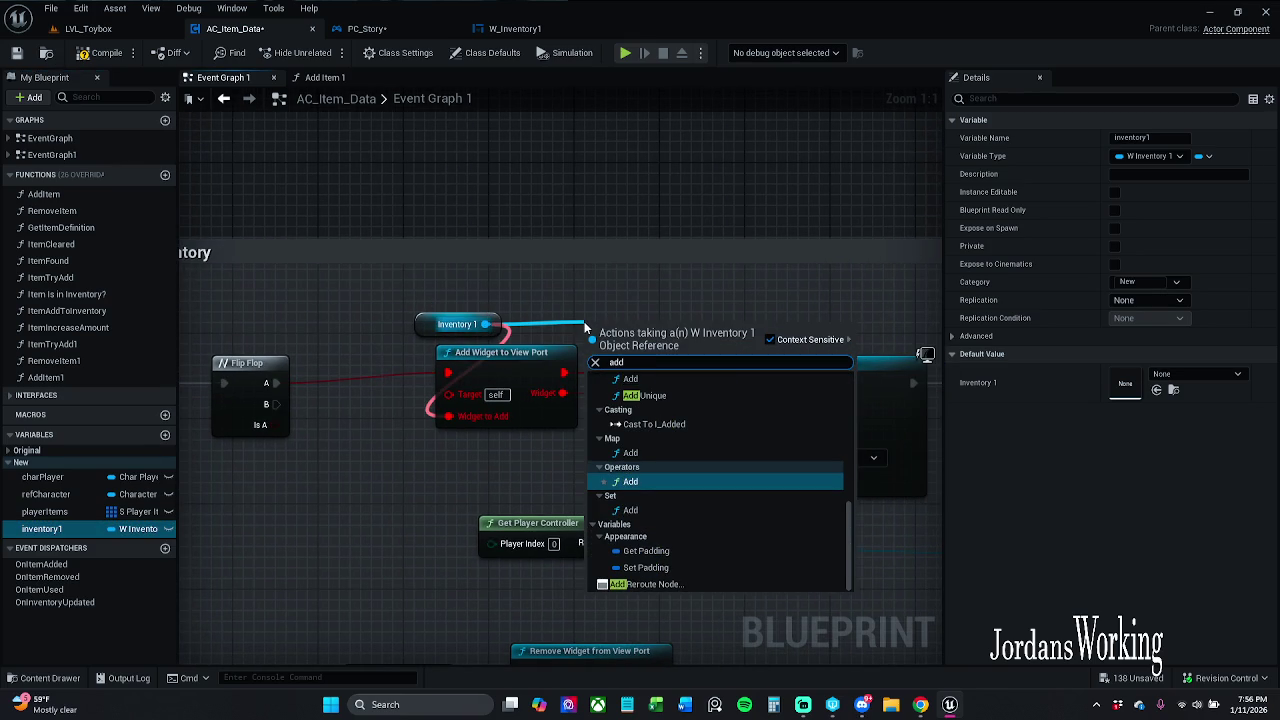
type(" widget")
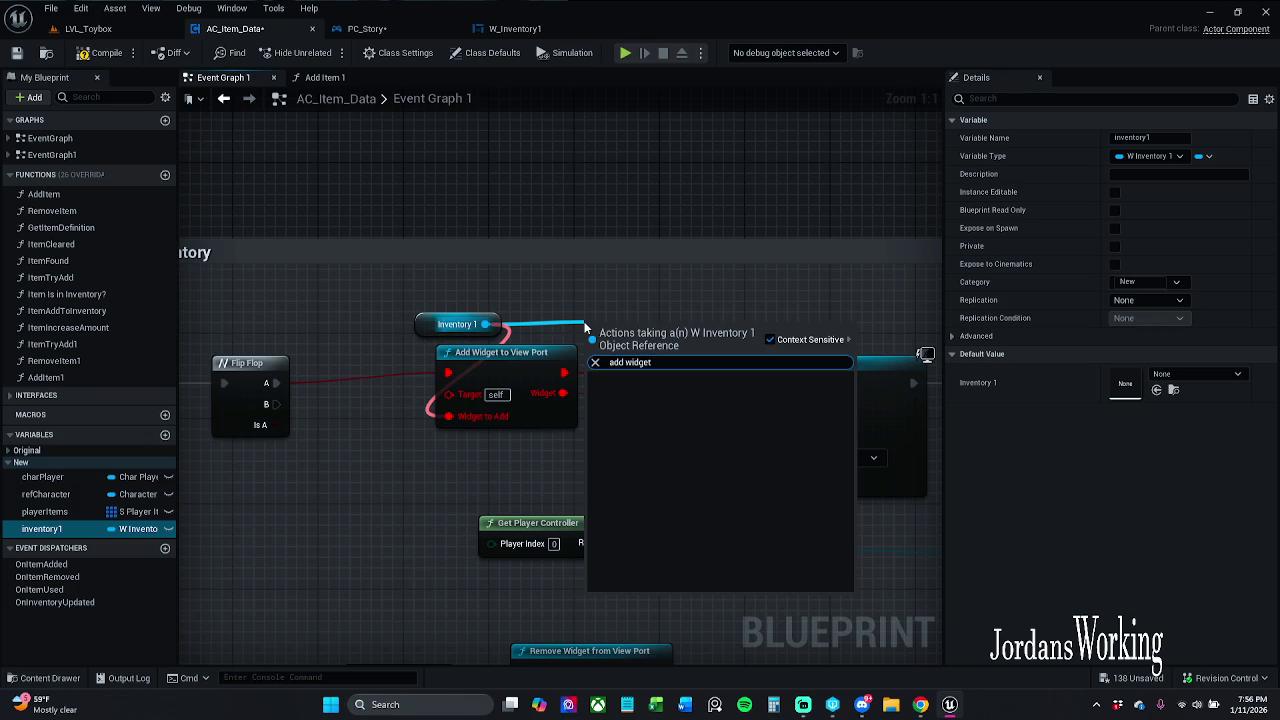
left_click(592, 306)
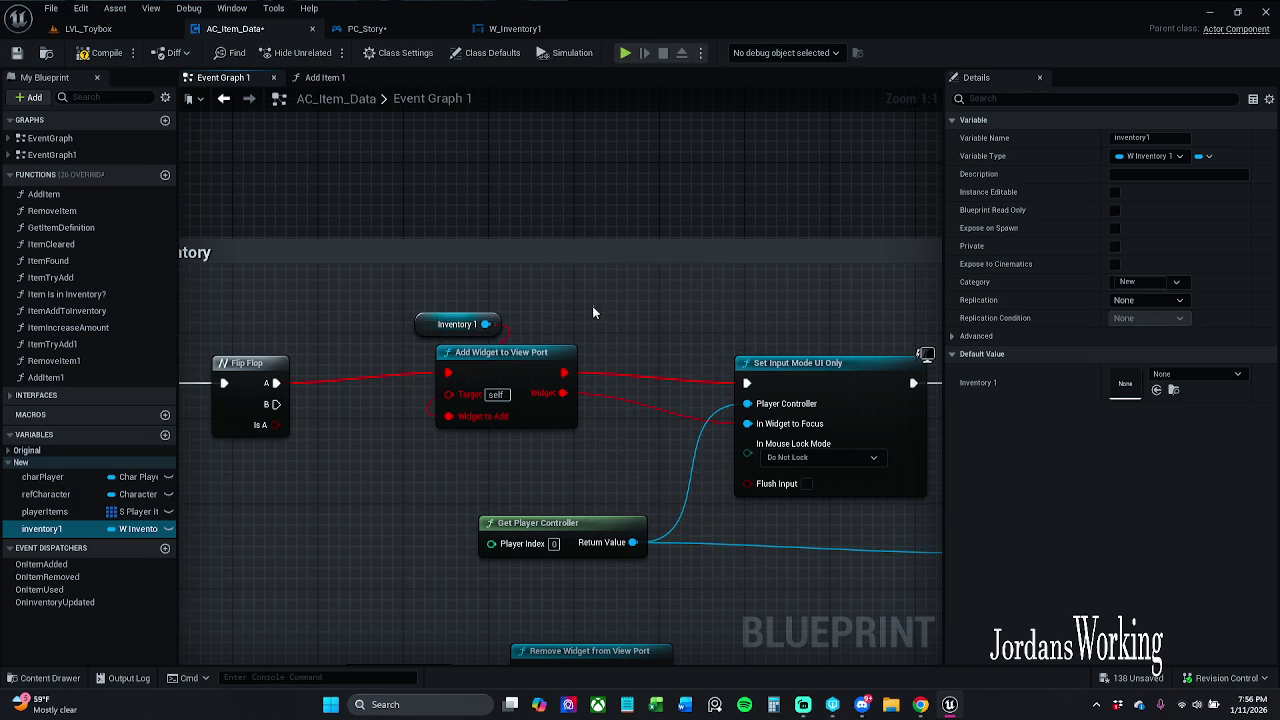
mouse_move(474, 650)
left_mouse_down()
mouse_move(376, 624)
mouse_move(347, 458)
mouse_move(376, 424)
mouse_move(526, 446)
left_mouse_up()
mouse_move(438, 289)
left_mouse_down()
mouse_move(528, 329)
mouse_move(542, 371)
left_mouse_up()
Step: Add an Inventory 1 Get, convert it to a Validated Get, and swap it for the deleted W Inventory 1 Get
left_click_drag(420, 507, 445, 512)
left_click(460, 516)
right_click(422, 514)
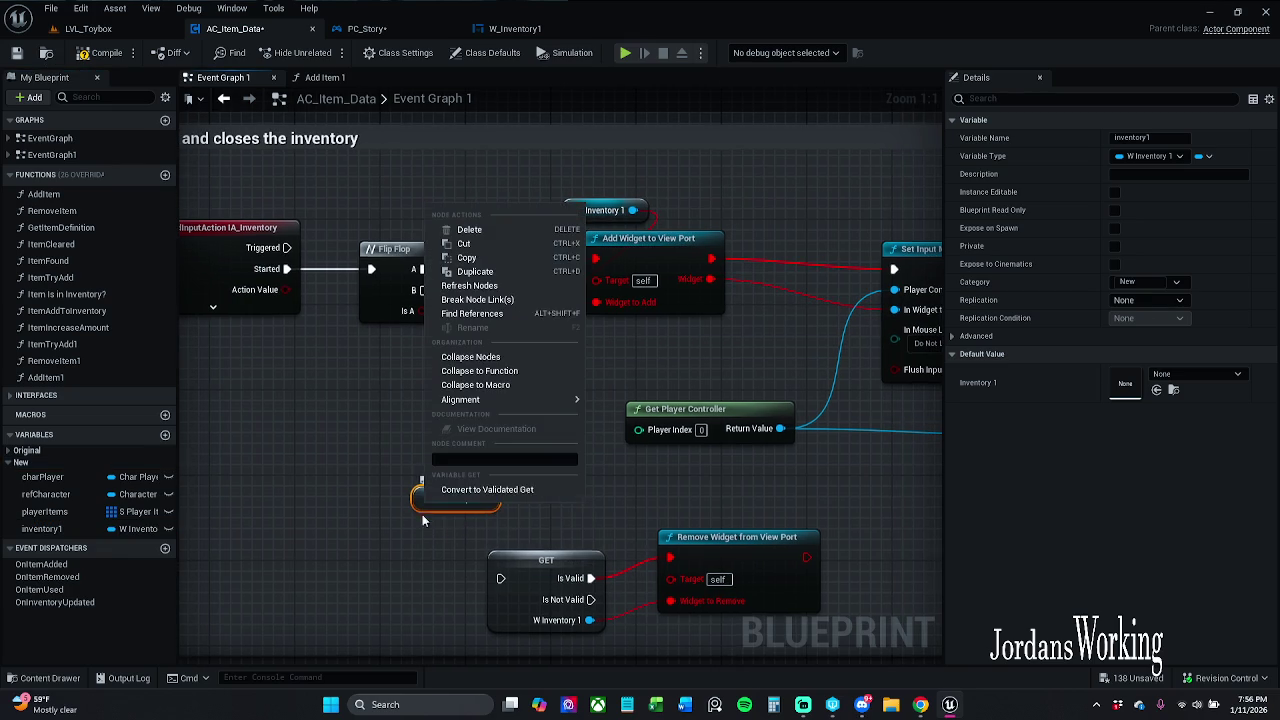
left_click(487, 489)
left_click_drag(438, 517, 382, 500)
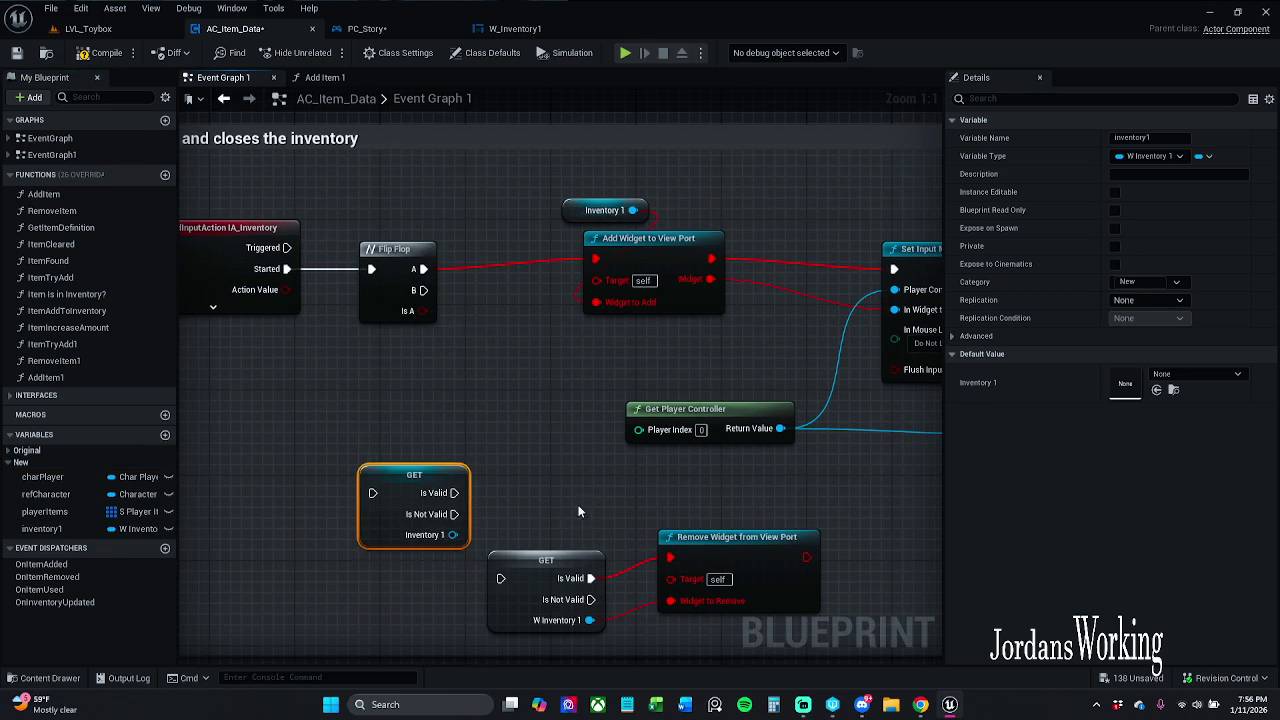
left_click(514, 609)
key("Delete")
mouse_move(397, 526)
left_mouse_down()
mouse_move(490, 586)
mouse_move(526, 583)
mouse_move(527, 562)
left_mouse_up()
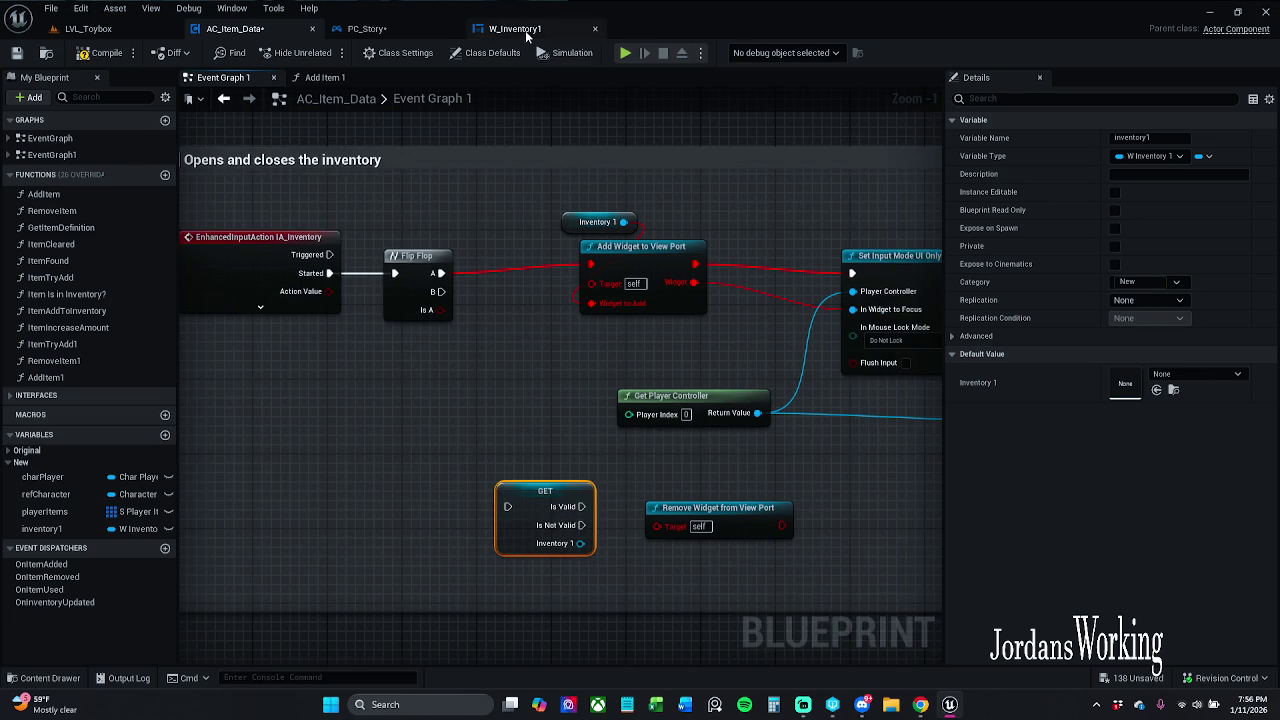
left_click(521, 29)
left_click(368, 29)
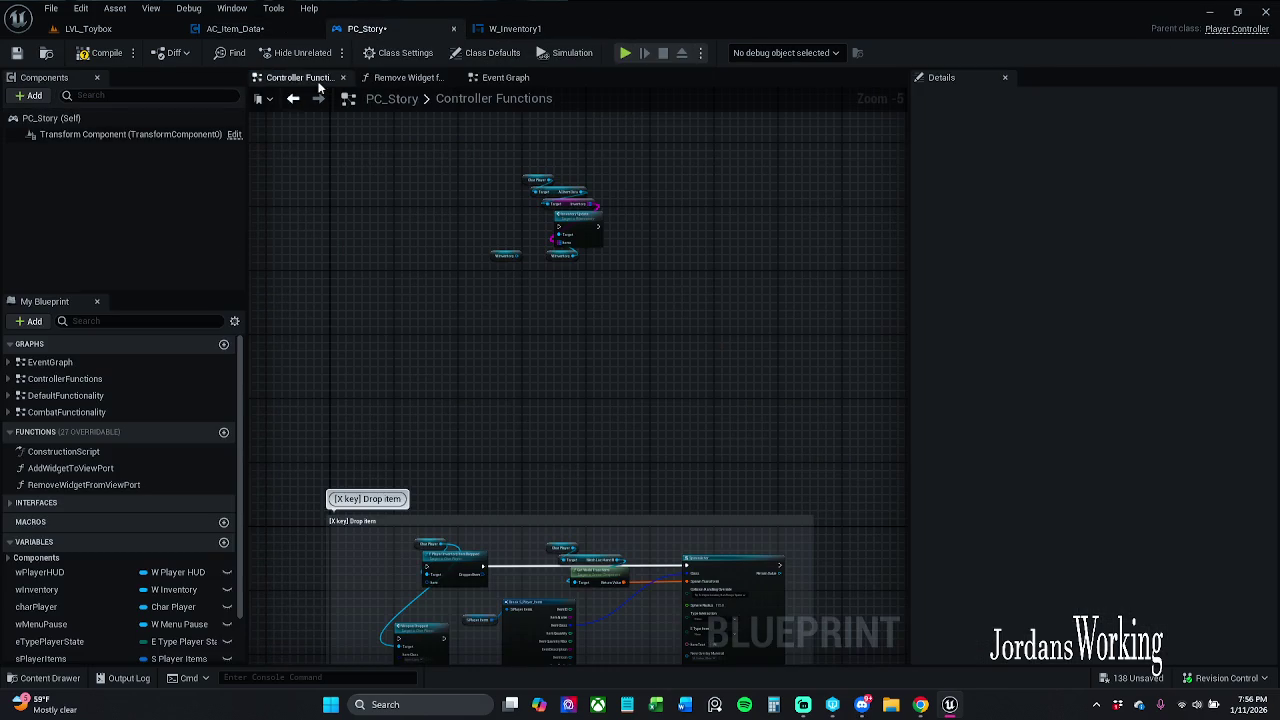
left_click(259, 30)
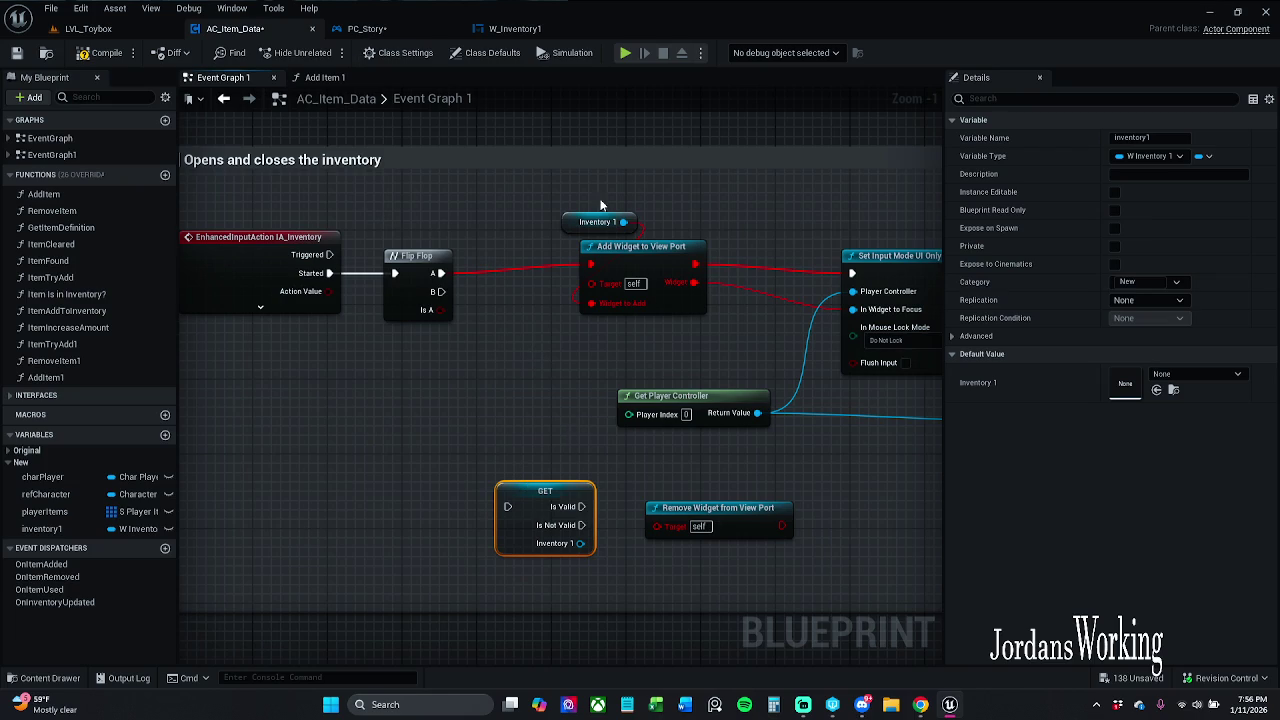
left_click(525, 29)
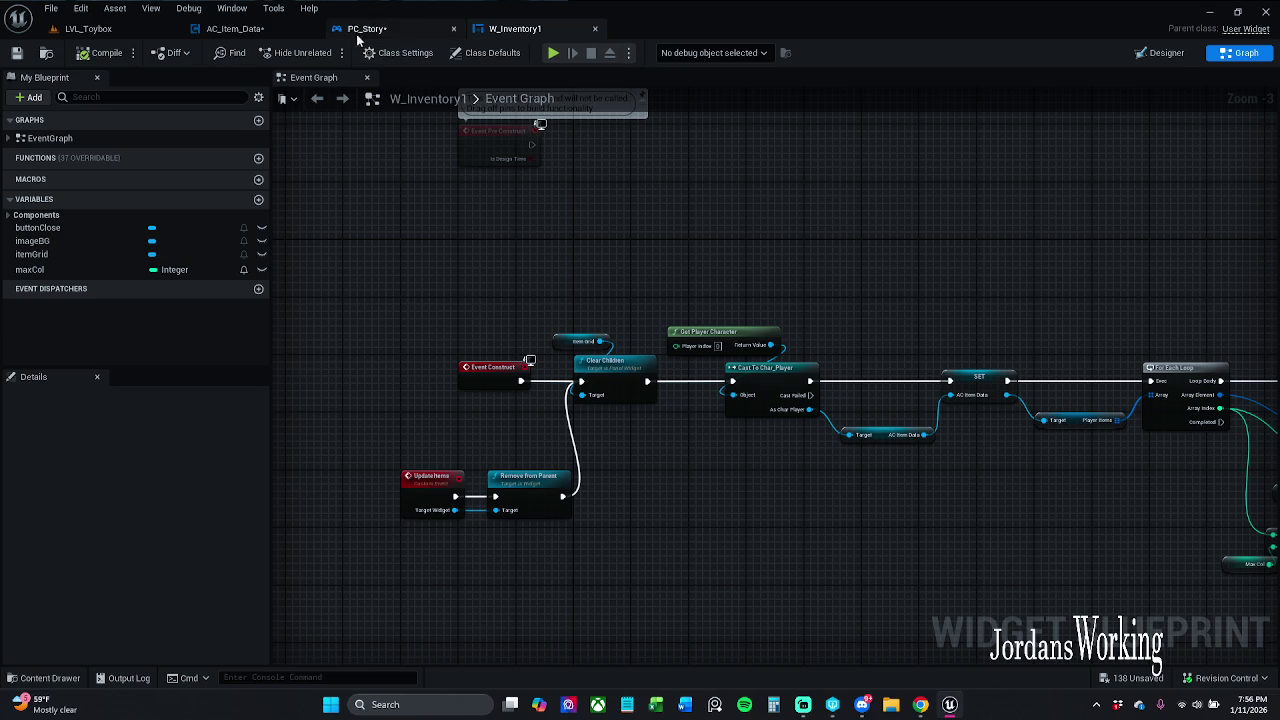
left_click(235, 29)
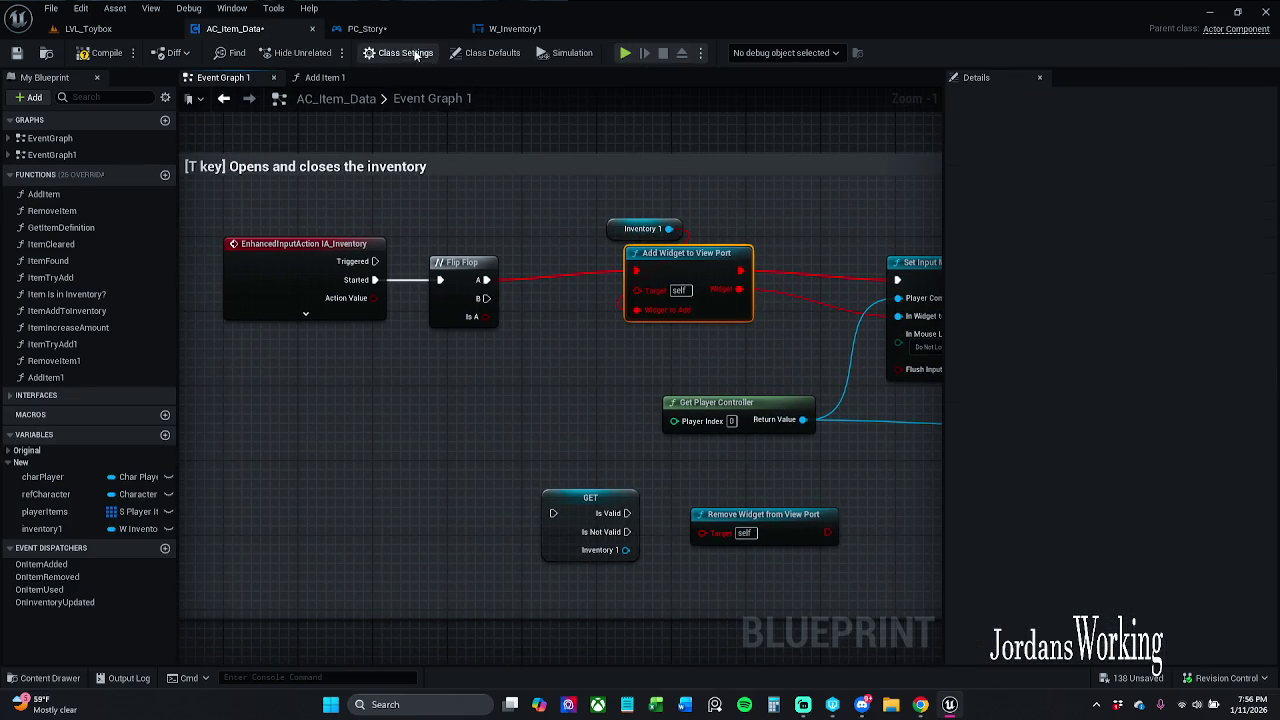
left_click(389, 29)
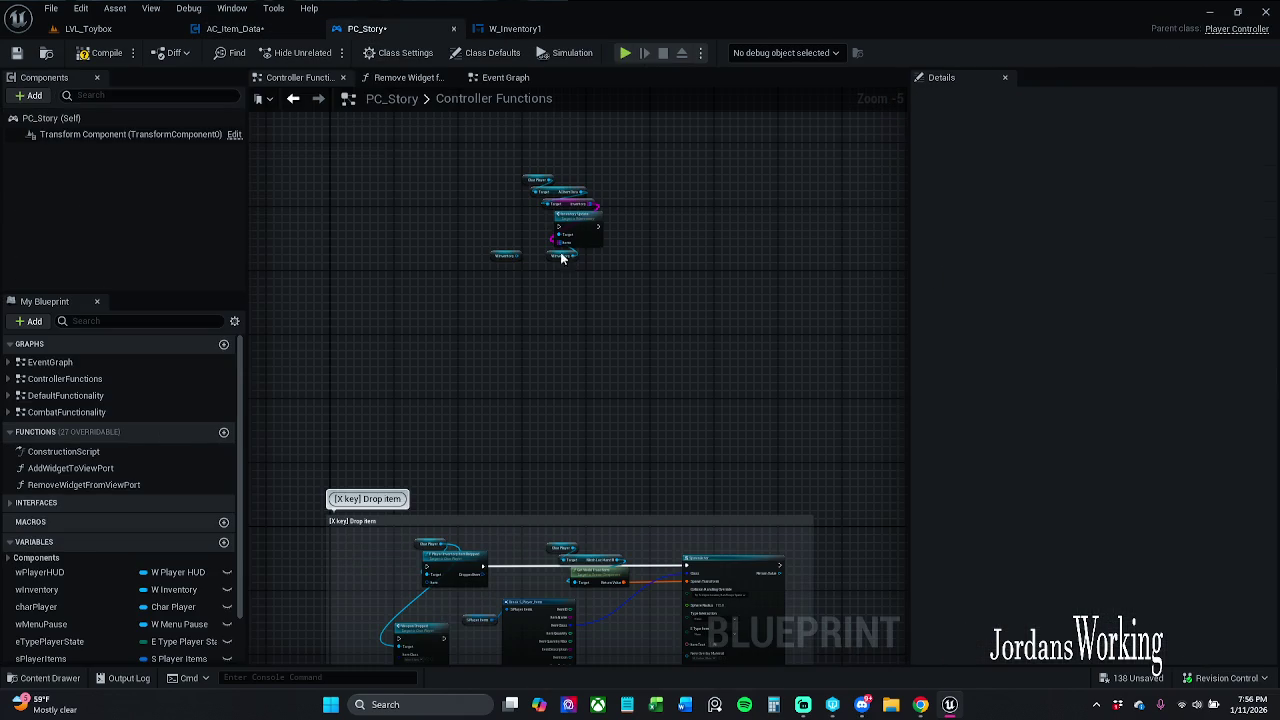
scroll(556, 468, "up", 1)
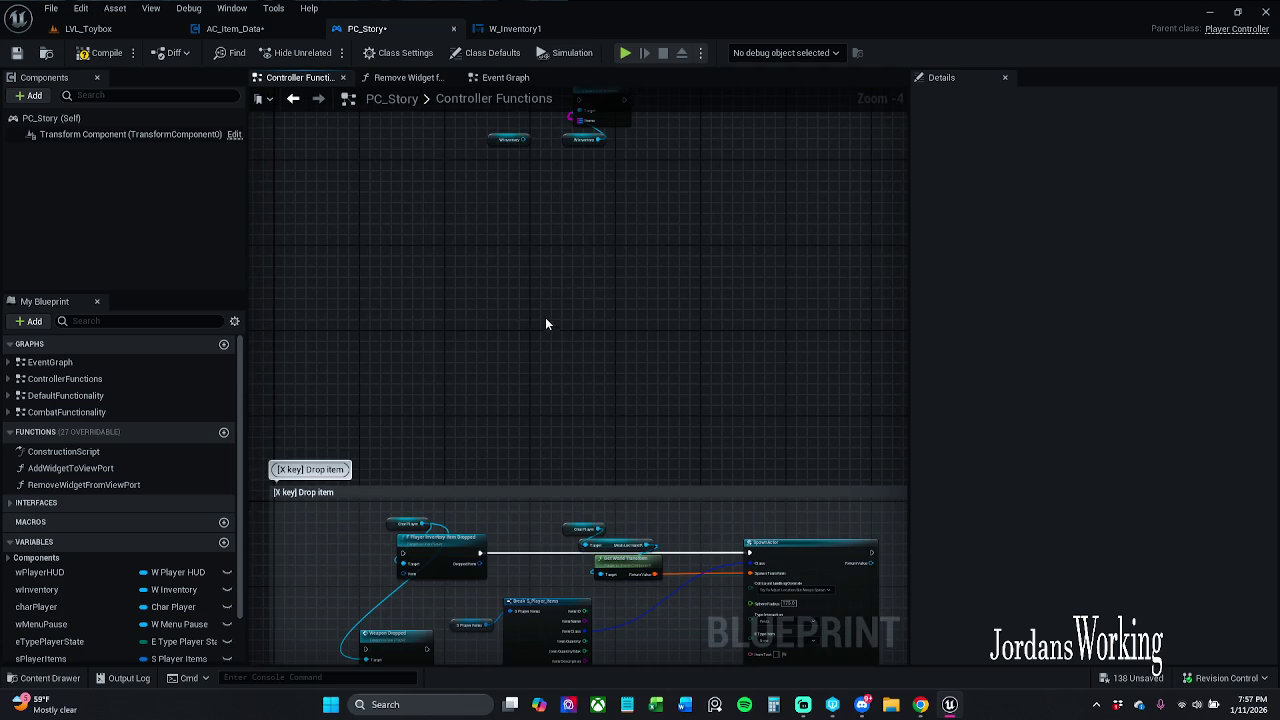
scroll(130, 591, "down", 2)
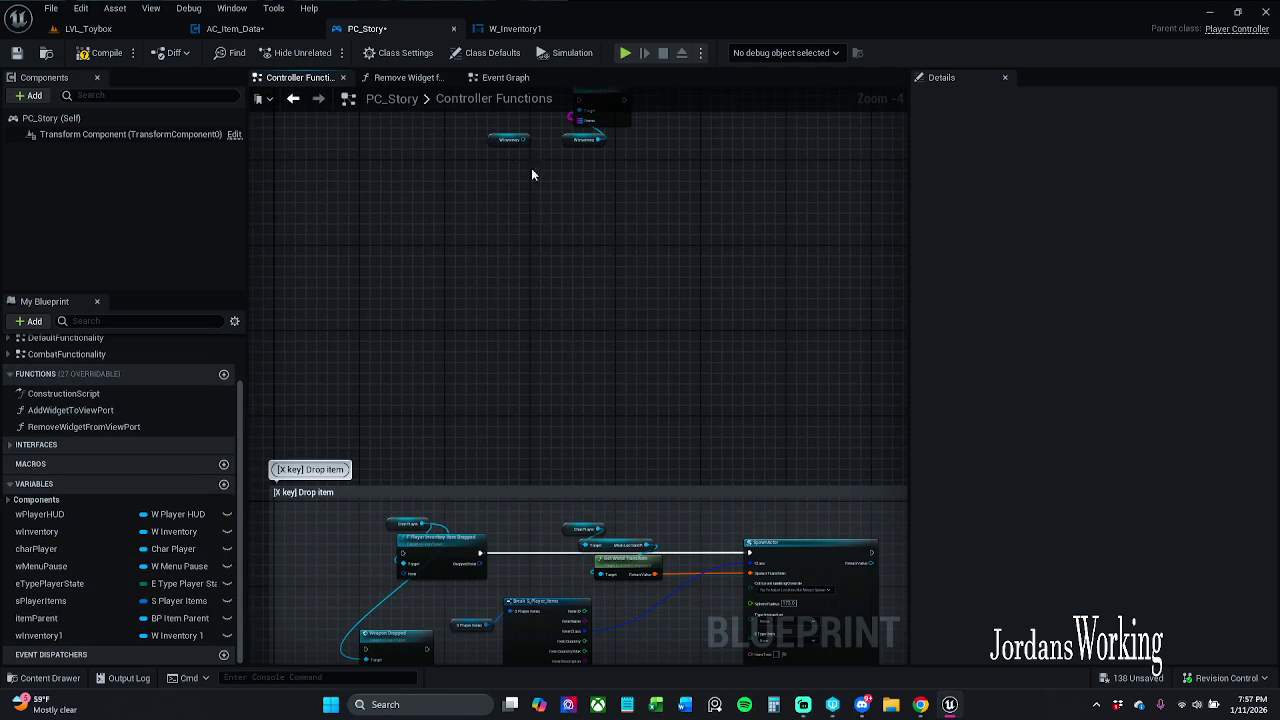
left_click(235, 28)
mouse_move(561, 336)
left_mouse_down()
mouse_move(500, 334)
mouse_move(541, 323)
left_mouse_up()
mouse_move(48, 479)
left_mouse_down()
mouse_move(272, 471)
mouse_move(370, 380)
mouse_move(384, 404)
left_mouse_up()
left_click(408, 391)
Step: From the Char Player wire, add the PC Story Add Widget to View Port node with context filtering off
type("get")
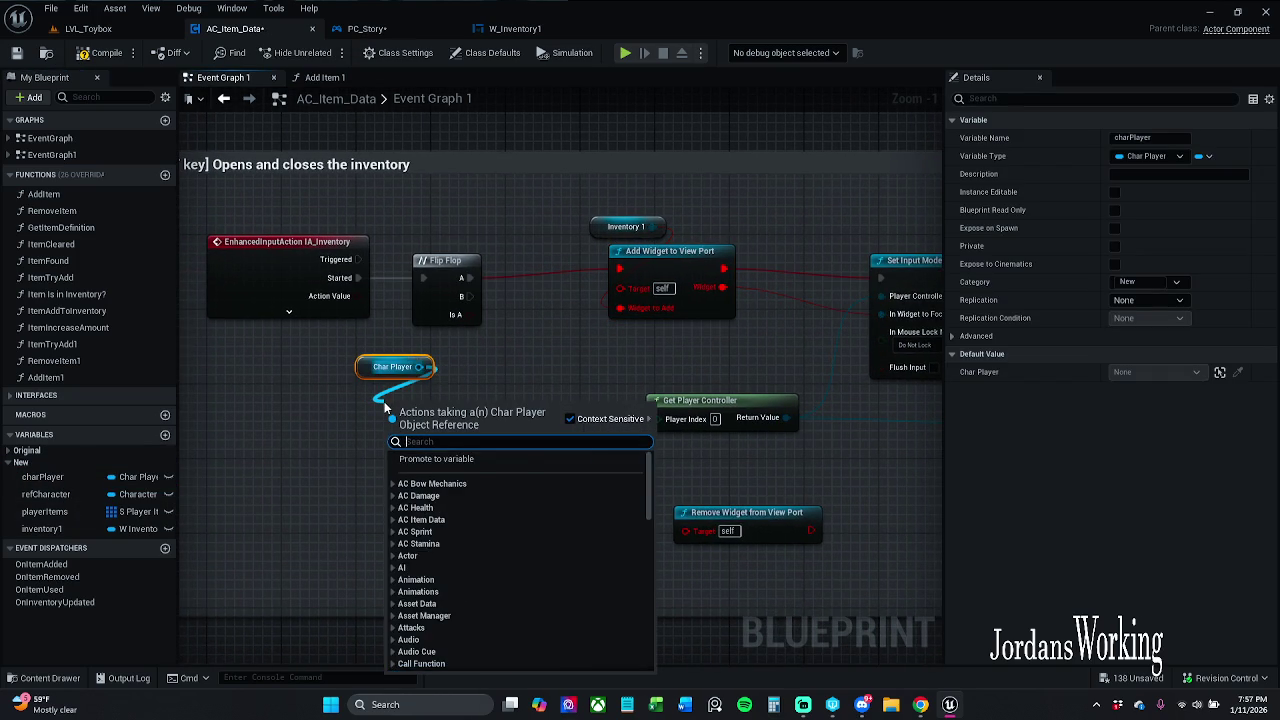
type(" pc")
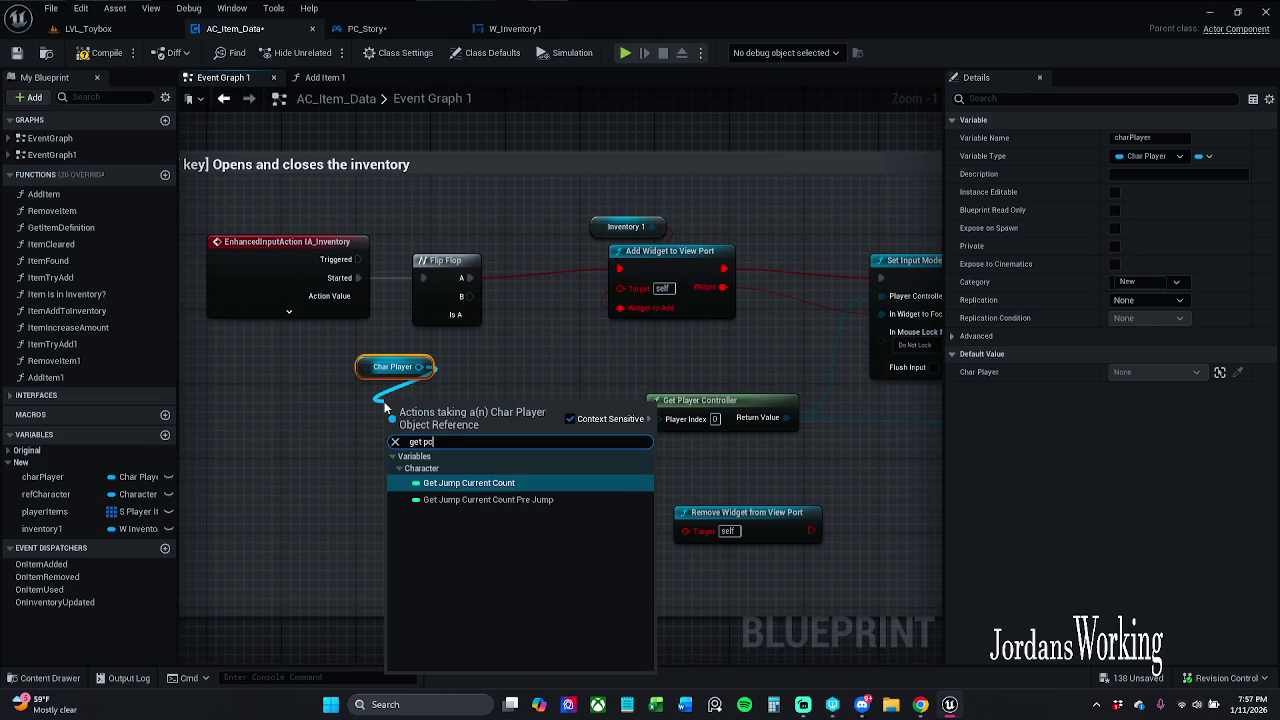
left_click(556, 364)
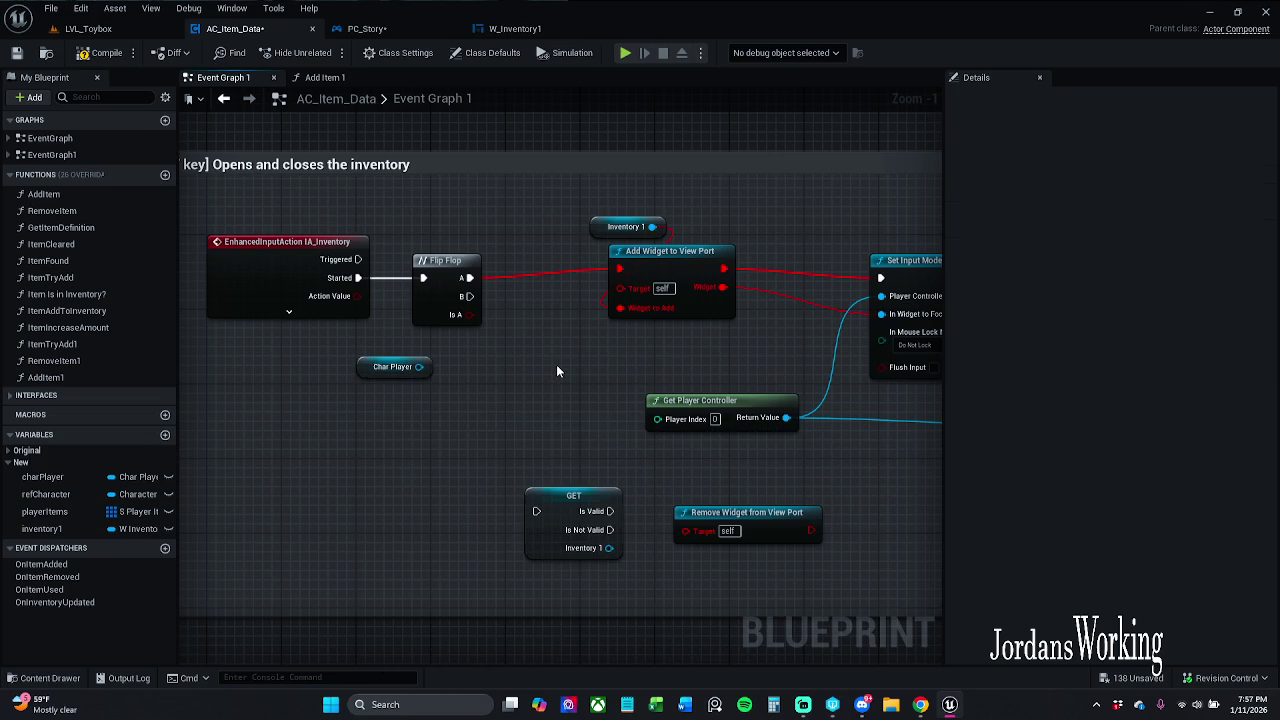
mouse_move(419, 366)
left_mouse_down()
mouse_move(400, 408)
mouse_move(376, 404)
left_mouse_up()
type("add w")
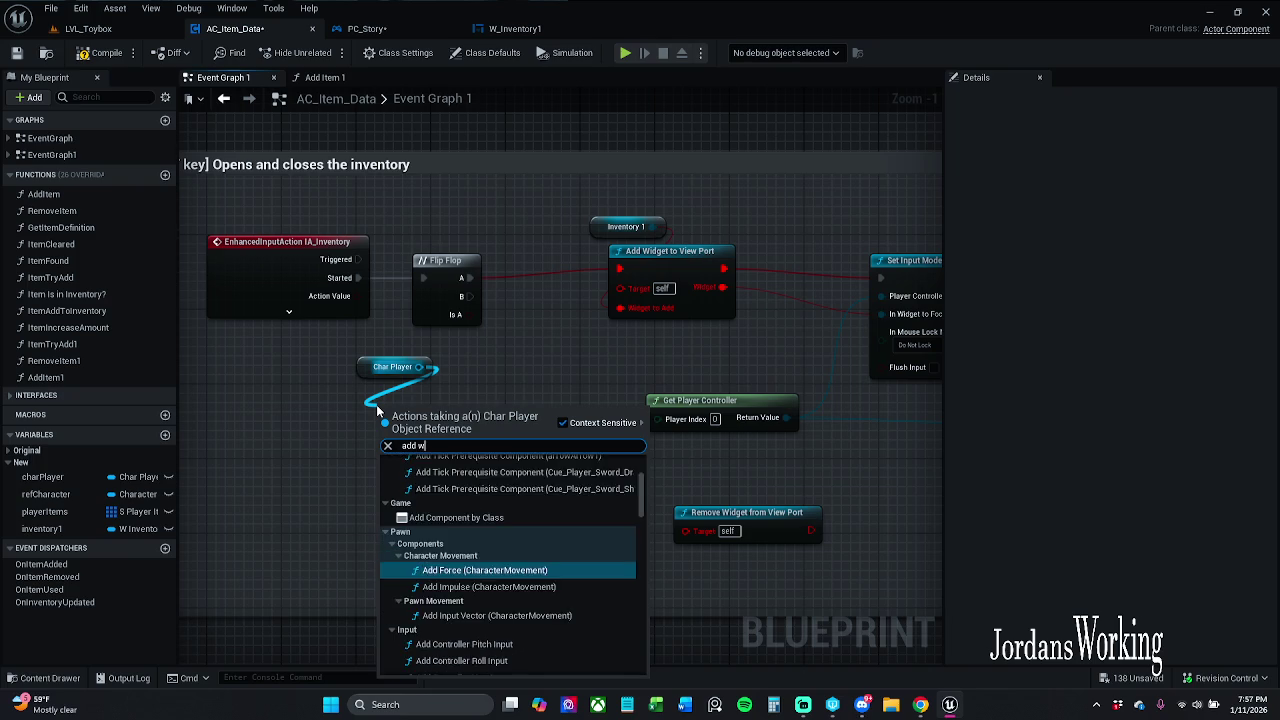
type("idg")
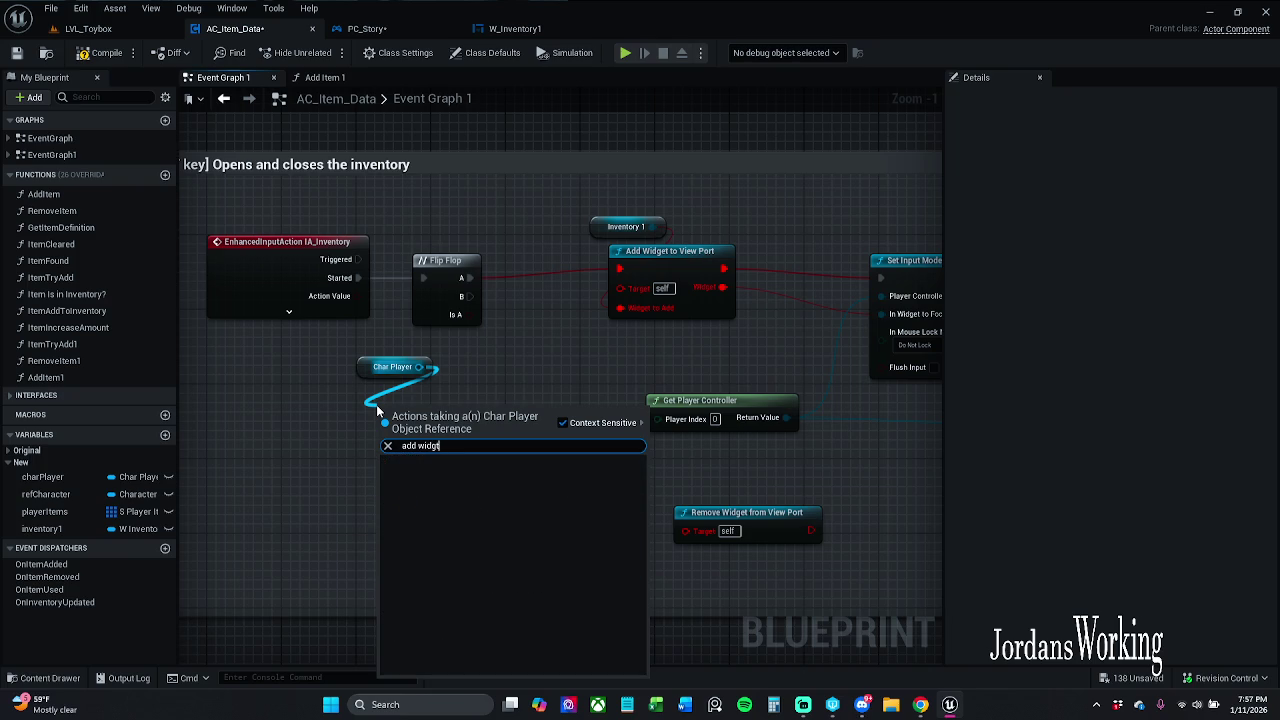
type("et")
left_click(610, 425)
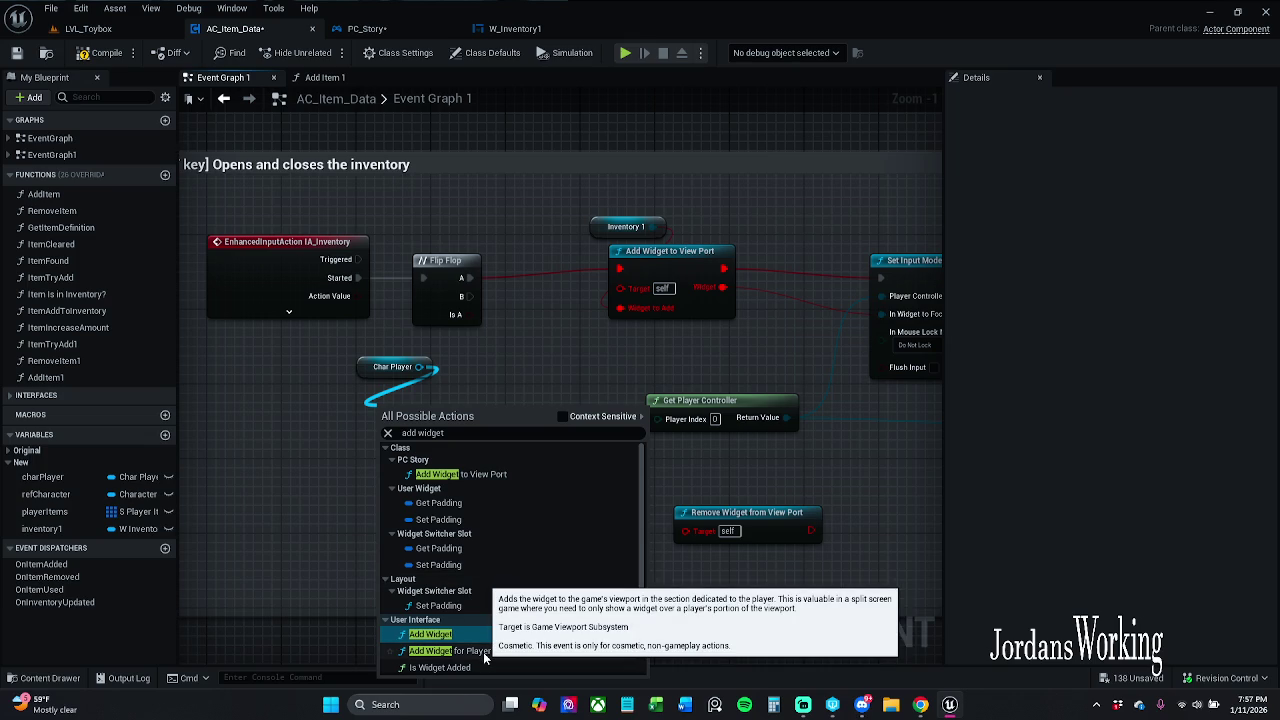
left_click(474, 477)
left_click_drag(461, 438, 407, 444)
scroll(420, 401, "up", 1)
scroll(420, 401, "down", 1)
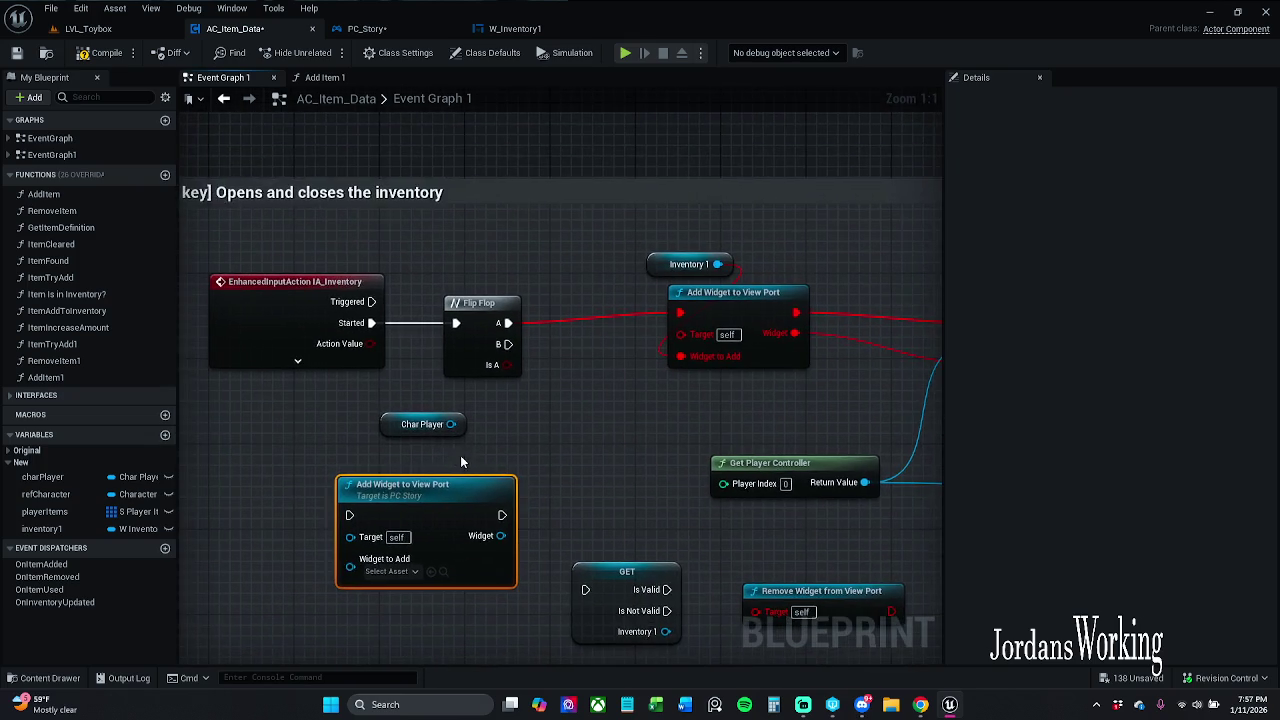
mouse_move(466, 427)
left_mouse_down()
mouse_move(340, 436)
mouse_move(316, 417)
mouse_move(255, 477)
left_mouse_up()
Step: Try a Get Player Controller node as the widget node's Target, then delete it
type("get")
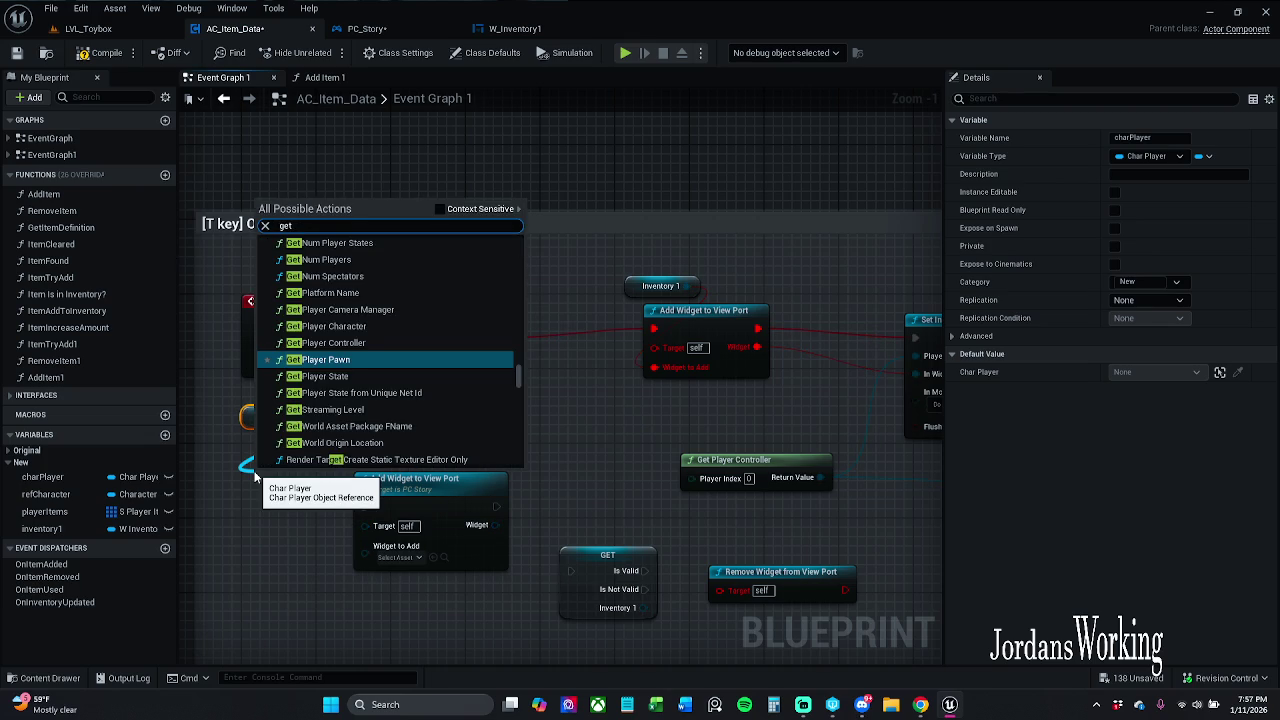
left_click(440, 209)
left_click(406, 239)
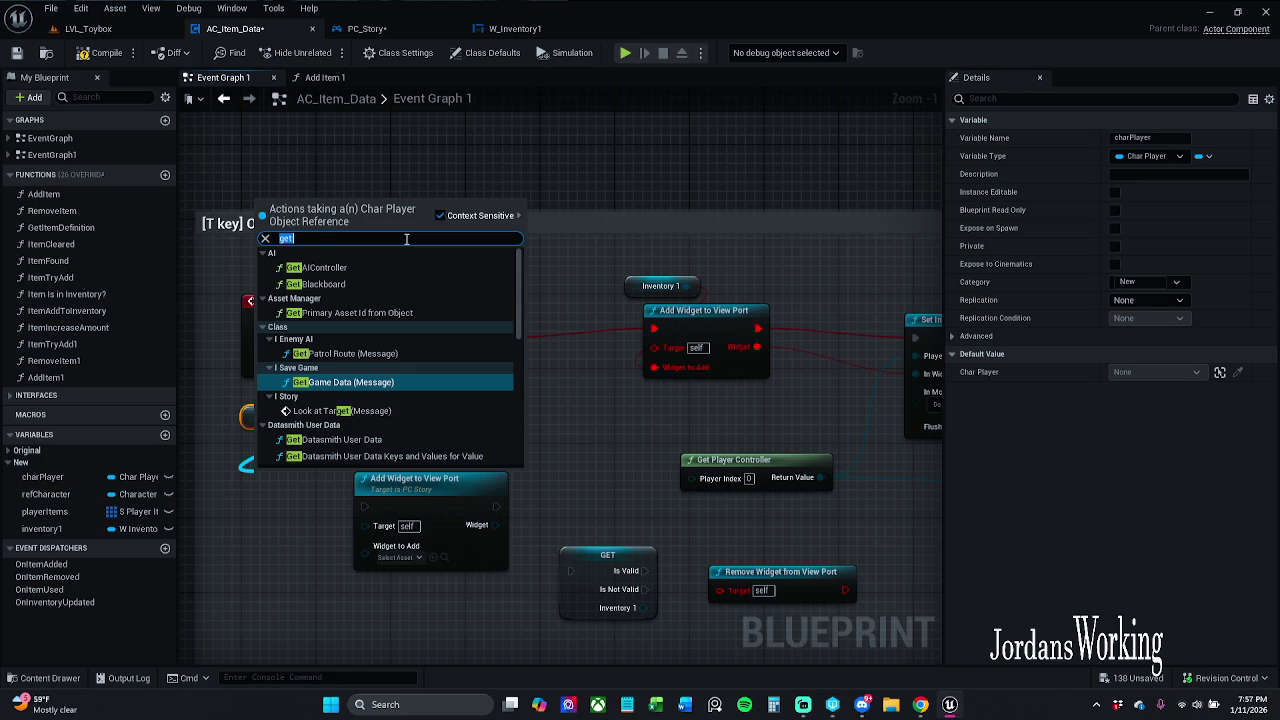
type("get pl")
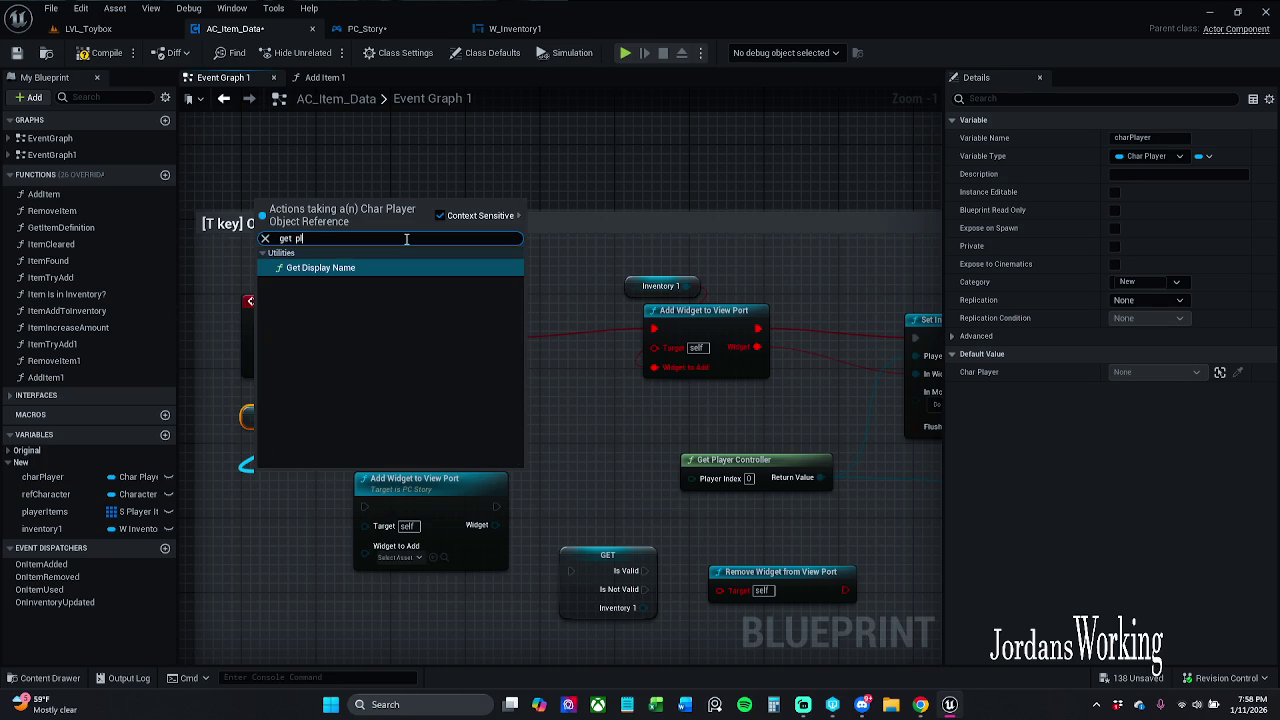
type("ayer")
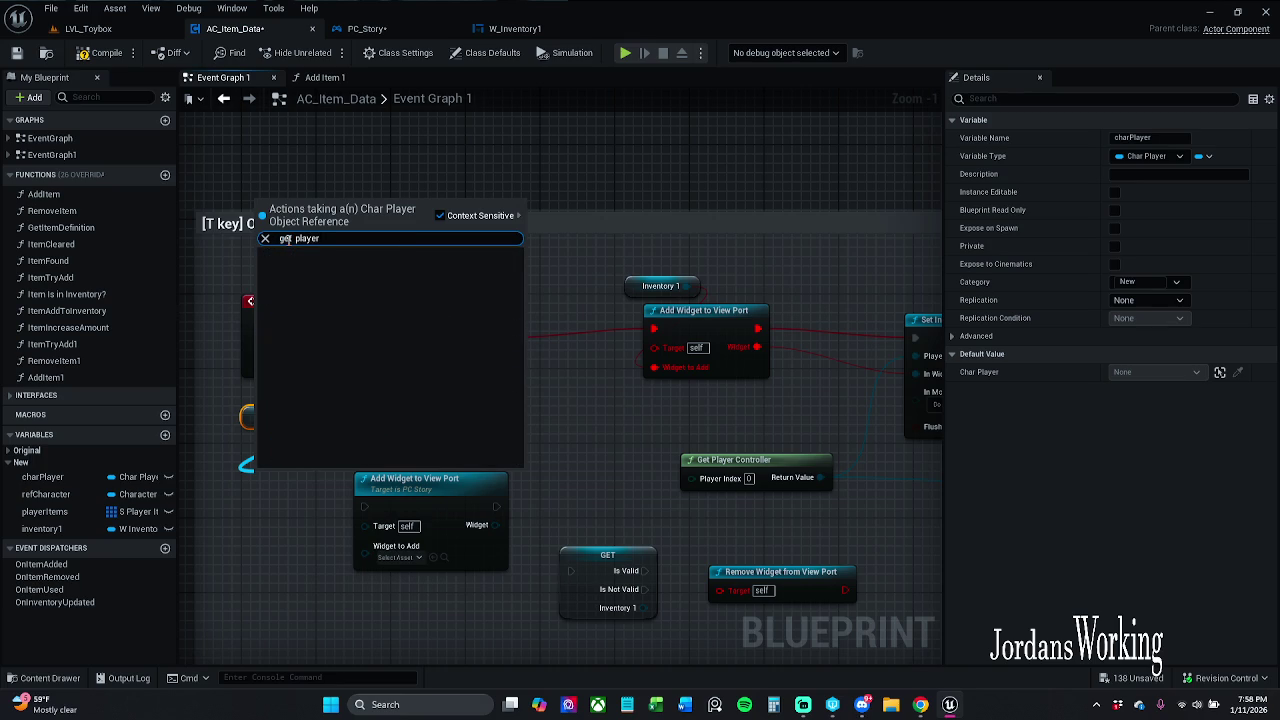
key("BackSpace")
left_click(243, 525)
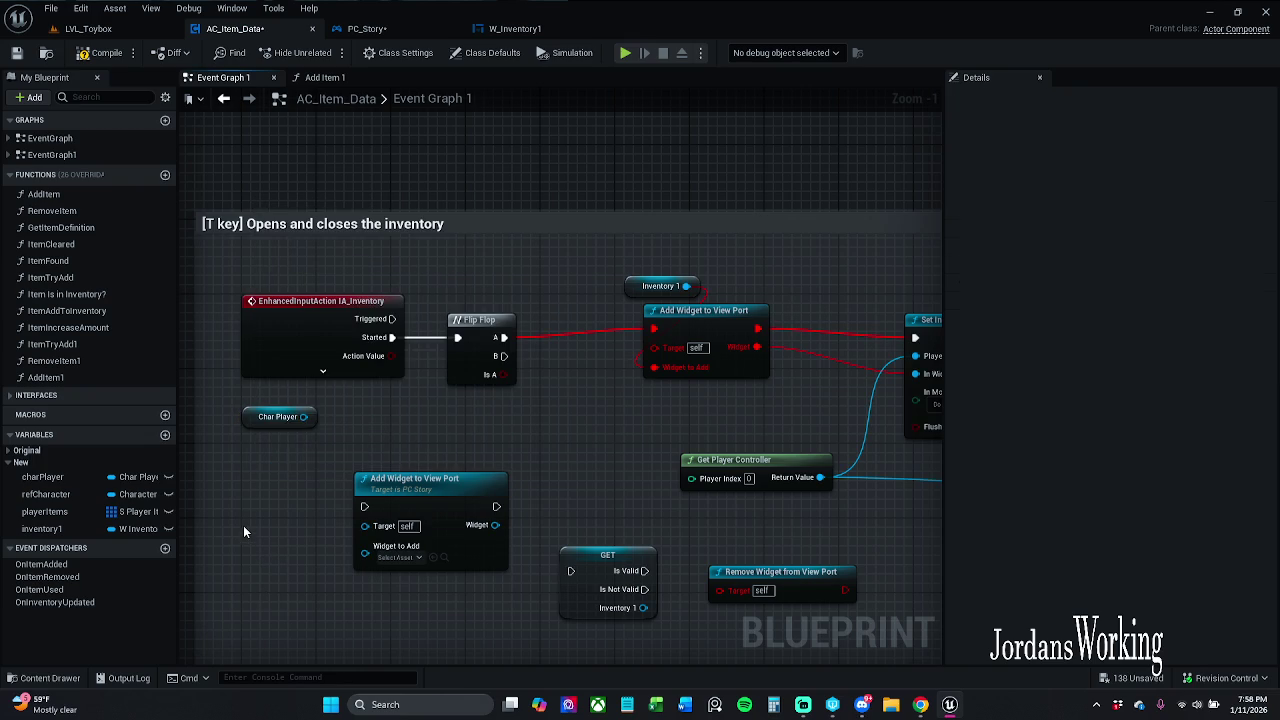
right_click(243, 525)
type("get")
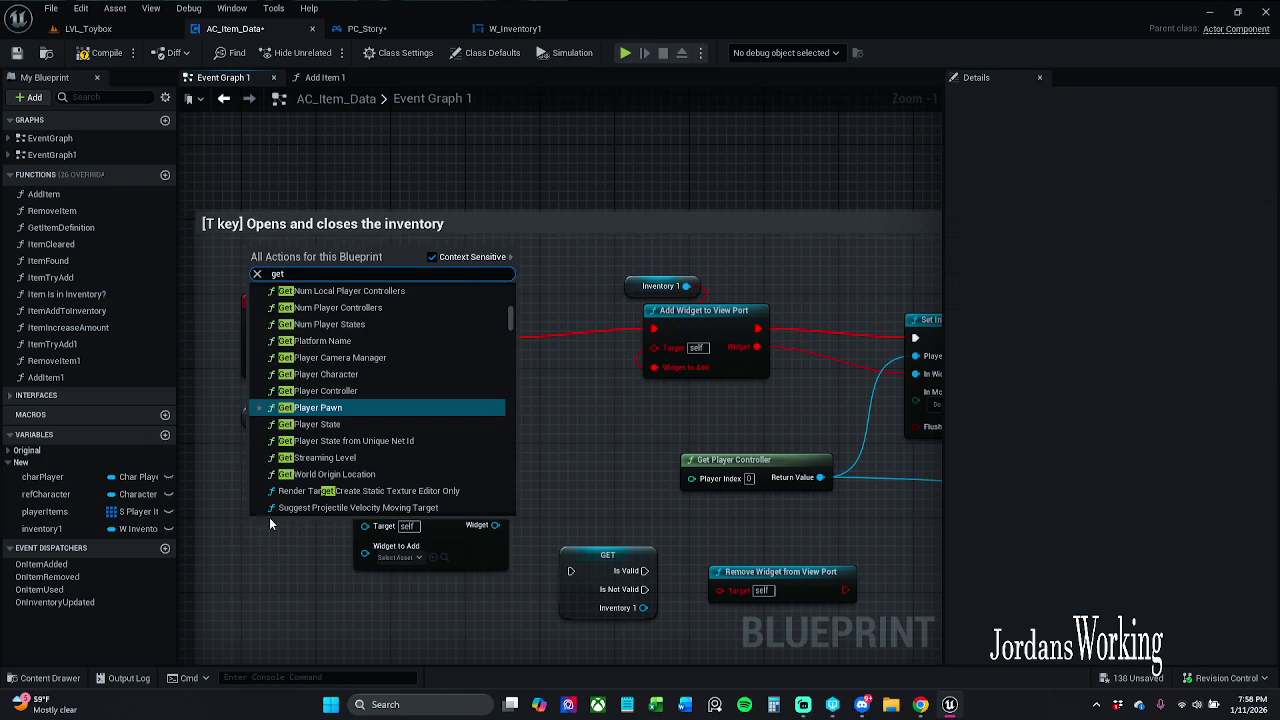
left_click(364, 391)
left_click_drag(299, 549, 240, 535)
scroll(339, 453, "up", 1)
left_click_drag(323, 447, 397, 447)
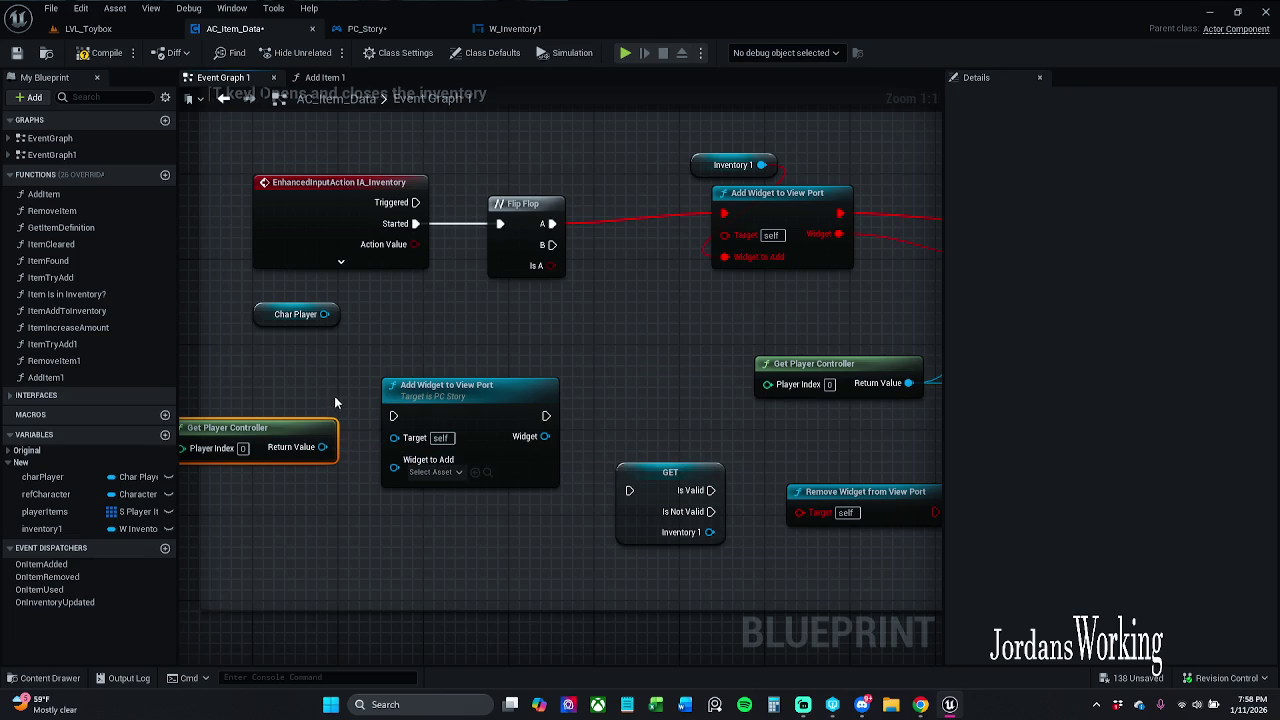
key("Delete")
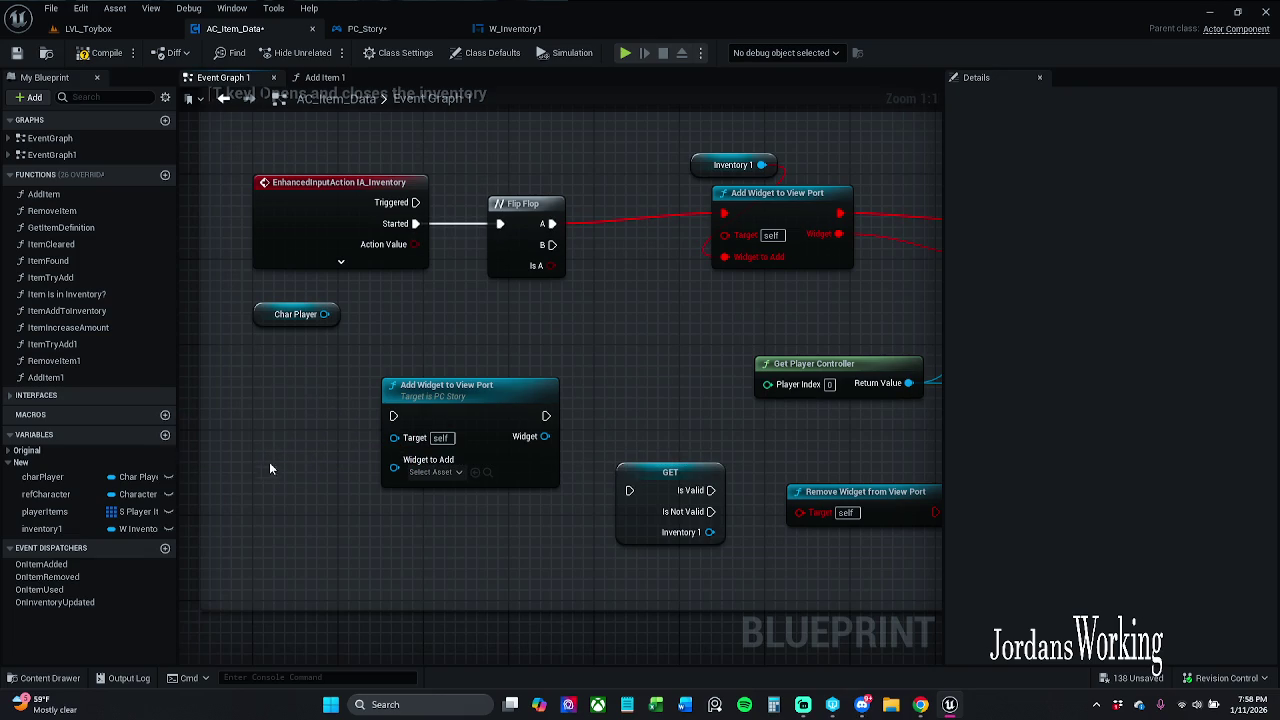
Step: Add a Get Actor Of Class node with Actor Class set to PC_Story
right_click(284, 429)
type("get actor")
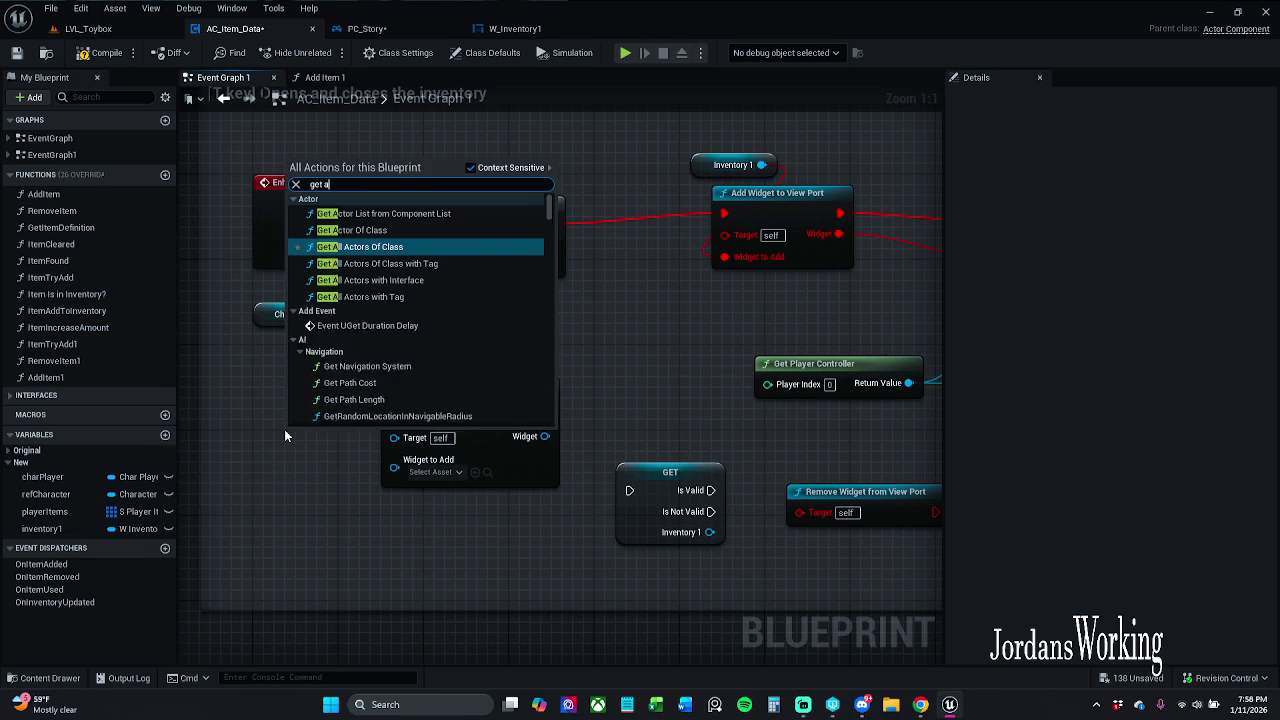
key("Up")
key("Return")
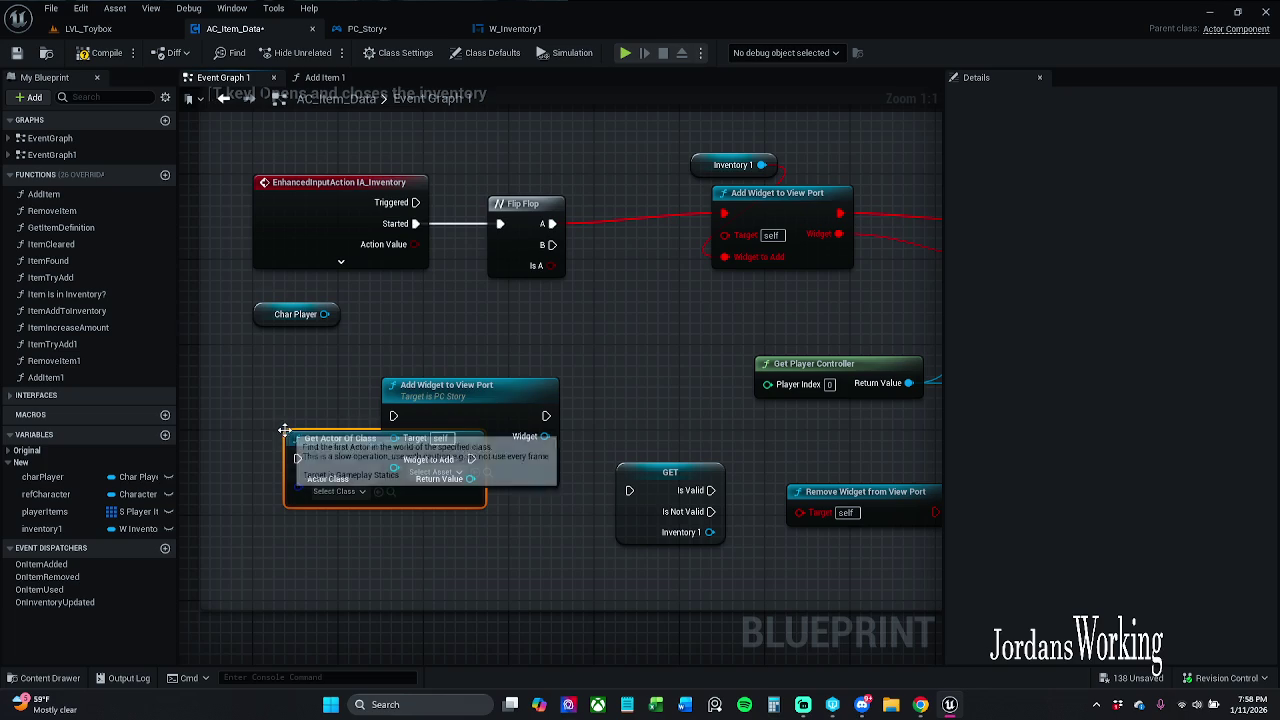
left_click_drag(343, 430, 215, 397)
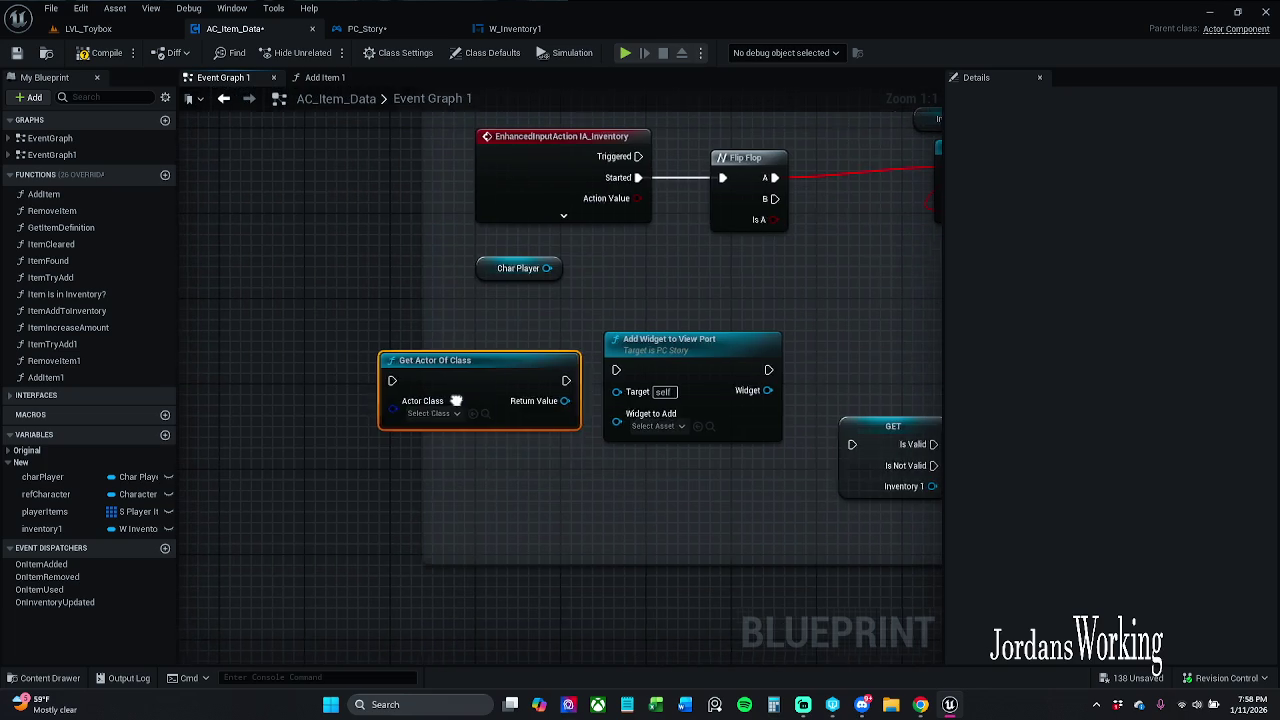
left_click(432, 413)
type("pc")
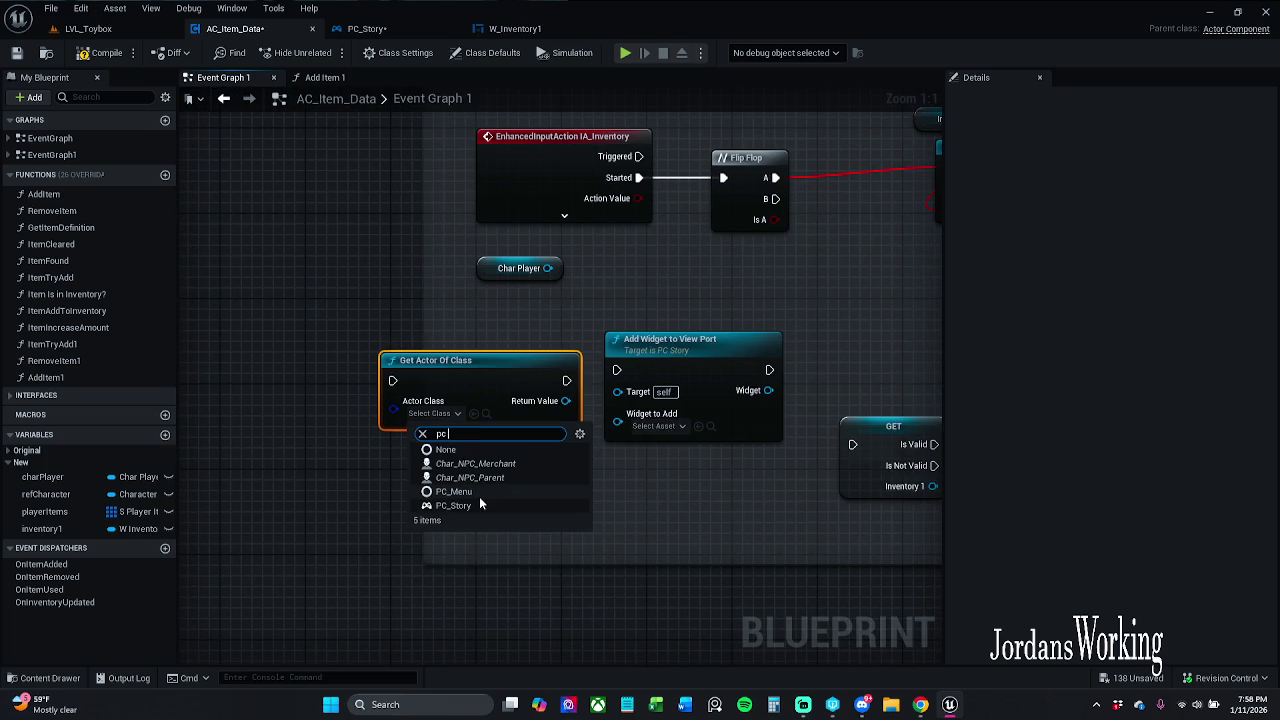
left_click(479, 503)
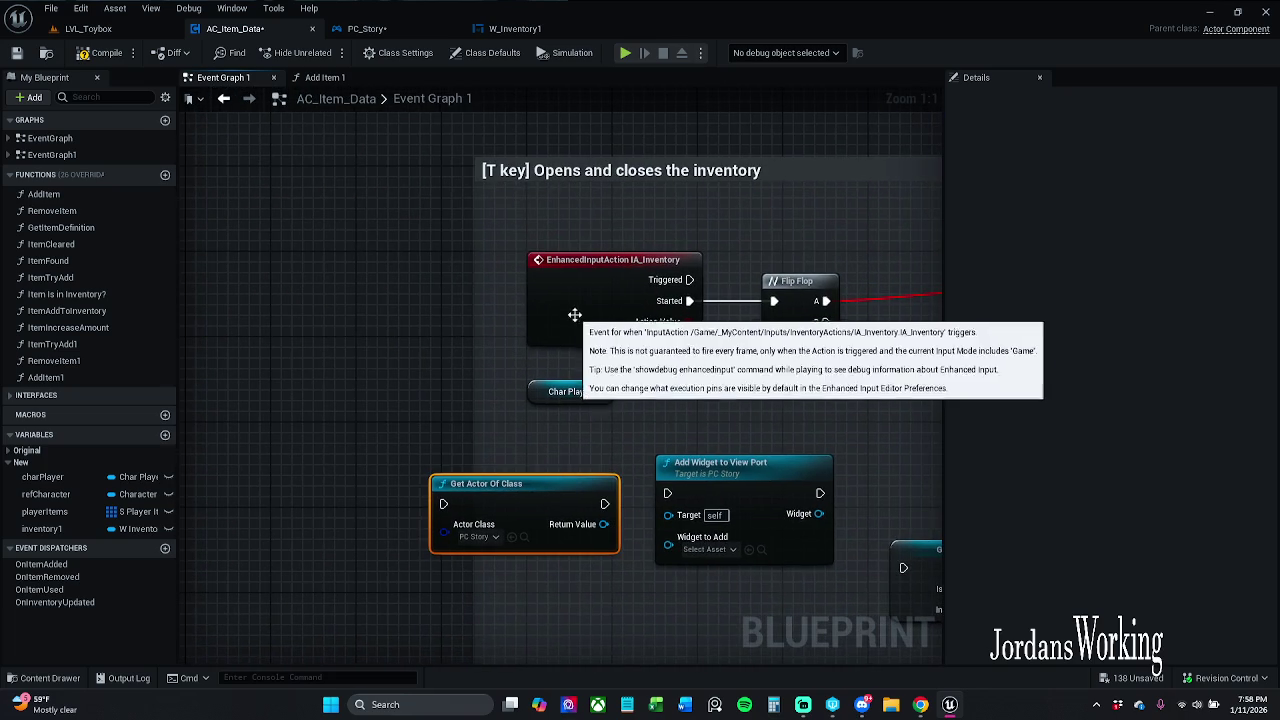
Step: Wire the Inventory 1 SET exec output into Get Actor Of Class and store its result in NewVar
scroll(467, 428, "down", 2)
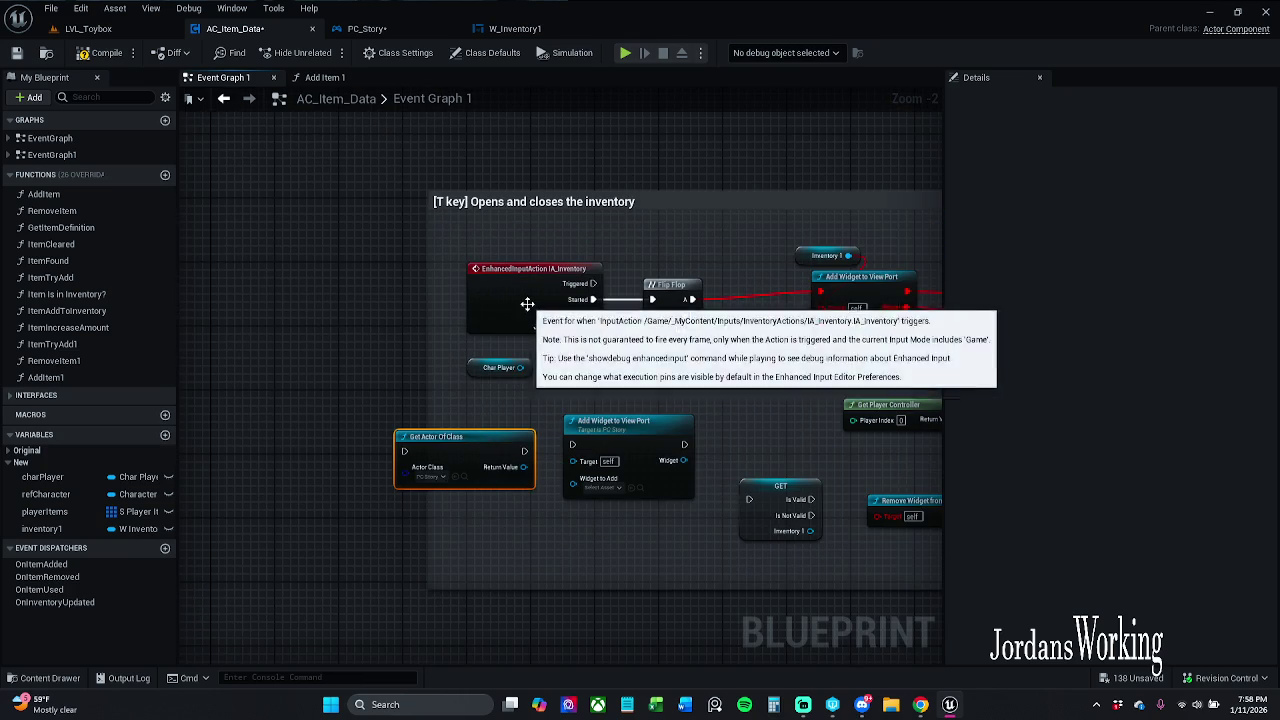
scroll(575, 265, "down", 2)
mouse_move(594, 305)
left_mouse_down()
mouse_move(163, 320)
mouse_move(615, 292)
mouse_move(506, 273)
left_mouse_up()
scroll(622, 274, "up", 3)
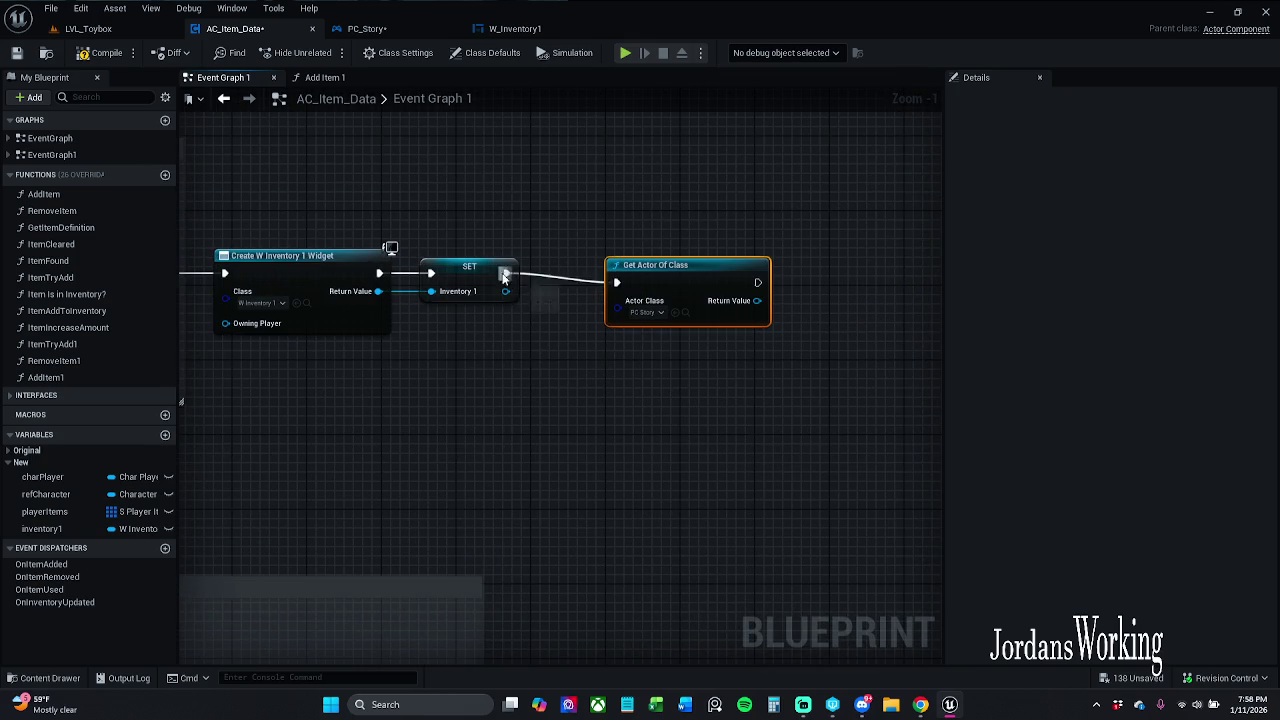
key("q")
left_click(679, 214)
left_click_drag(679, 214, 538, 210)
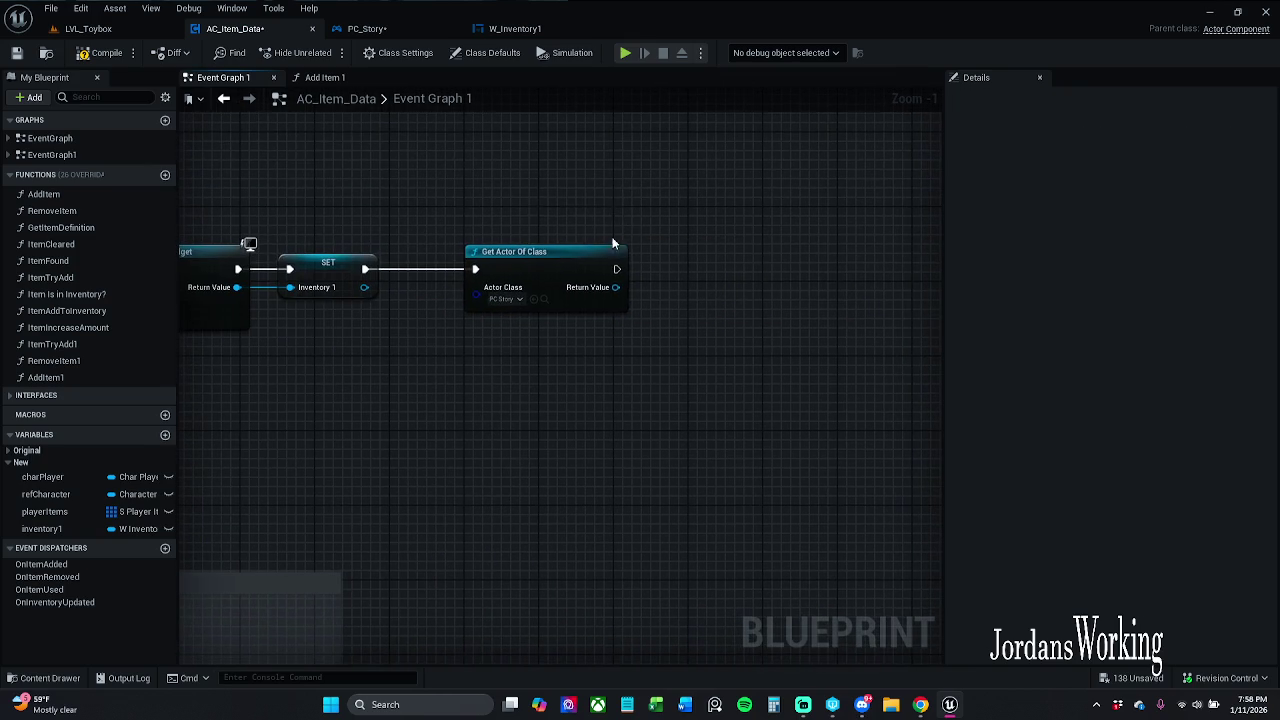
mouse_move(571, 262)
left_mouse_down()
mouse_move(534, 260)
mouse_move(686, 286)
mouse_move(680, 275)
left_mouse_up()
left_click(786, 344)
Step: Rename the new variable to PCStory
left_click(1150, 137)
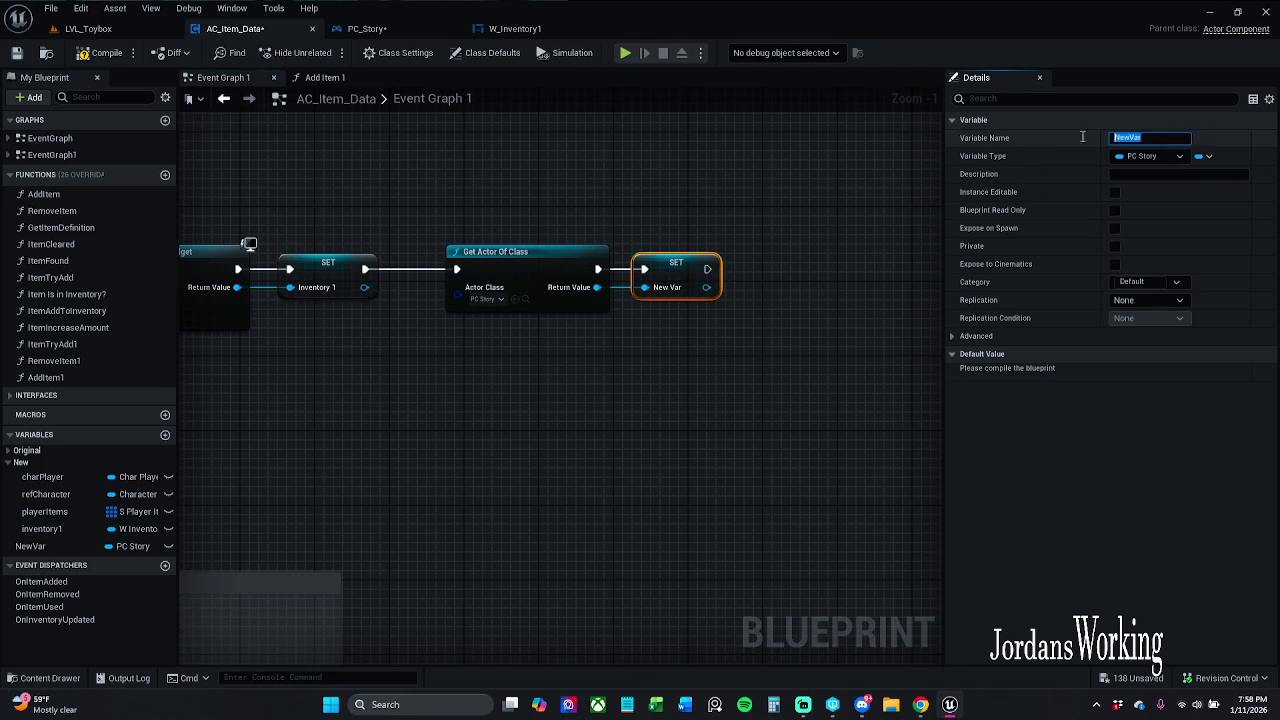
type("pcStory")
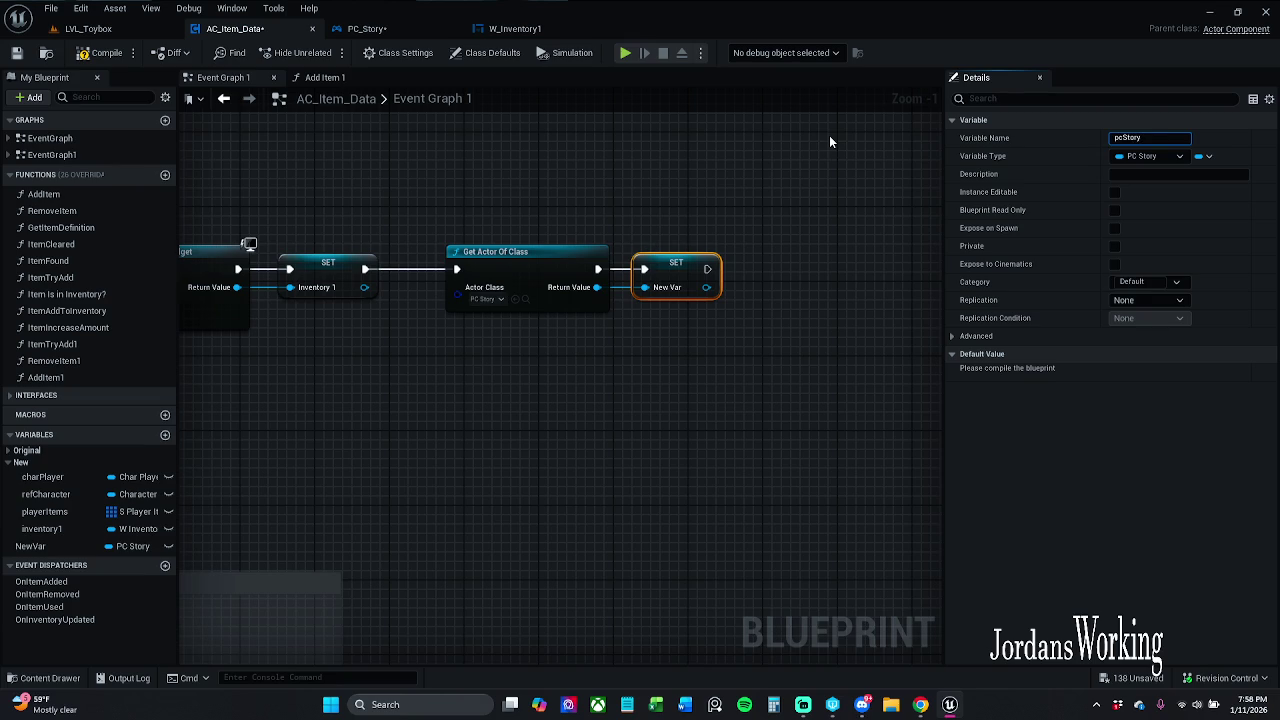
key("Return")
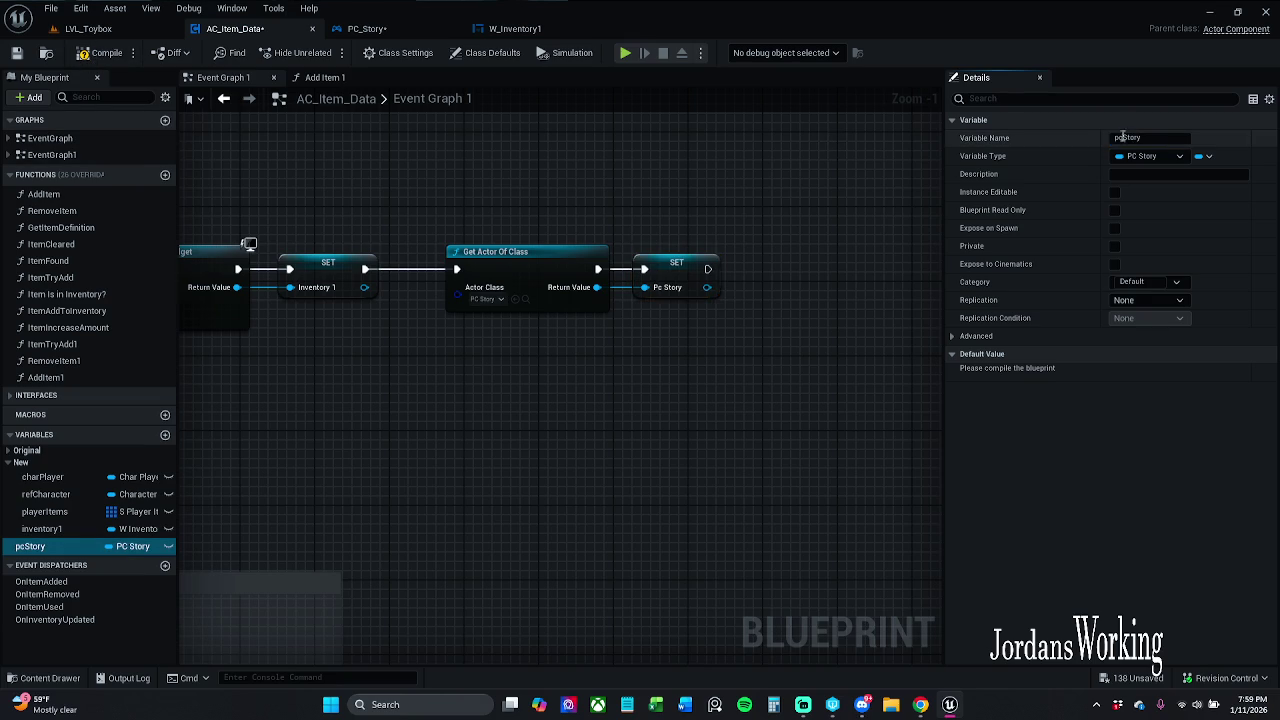
left_click(1125, 141)
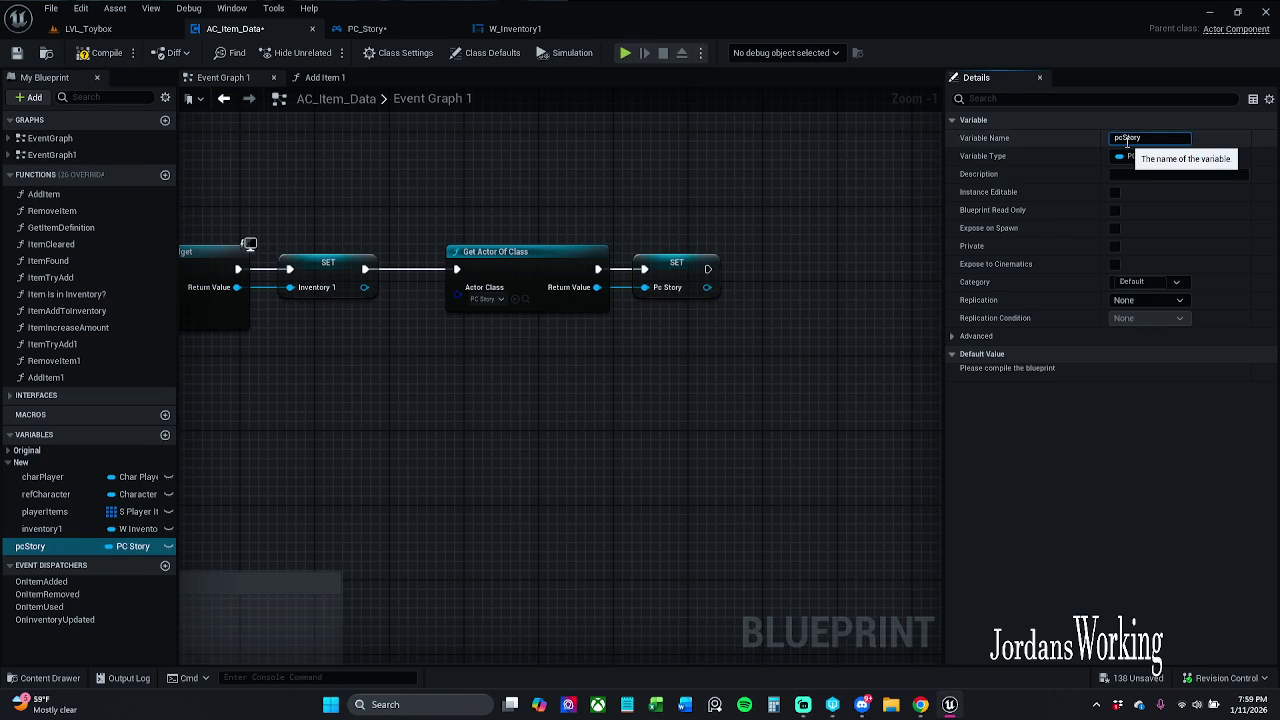
key("BackSpace")
type("C")
key("Return")
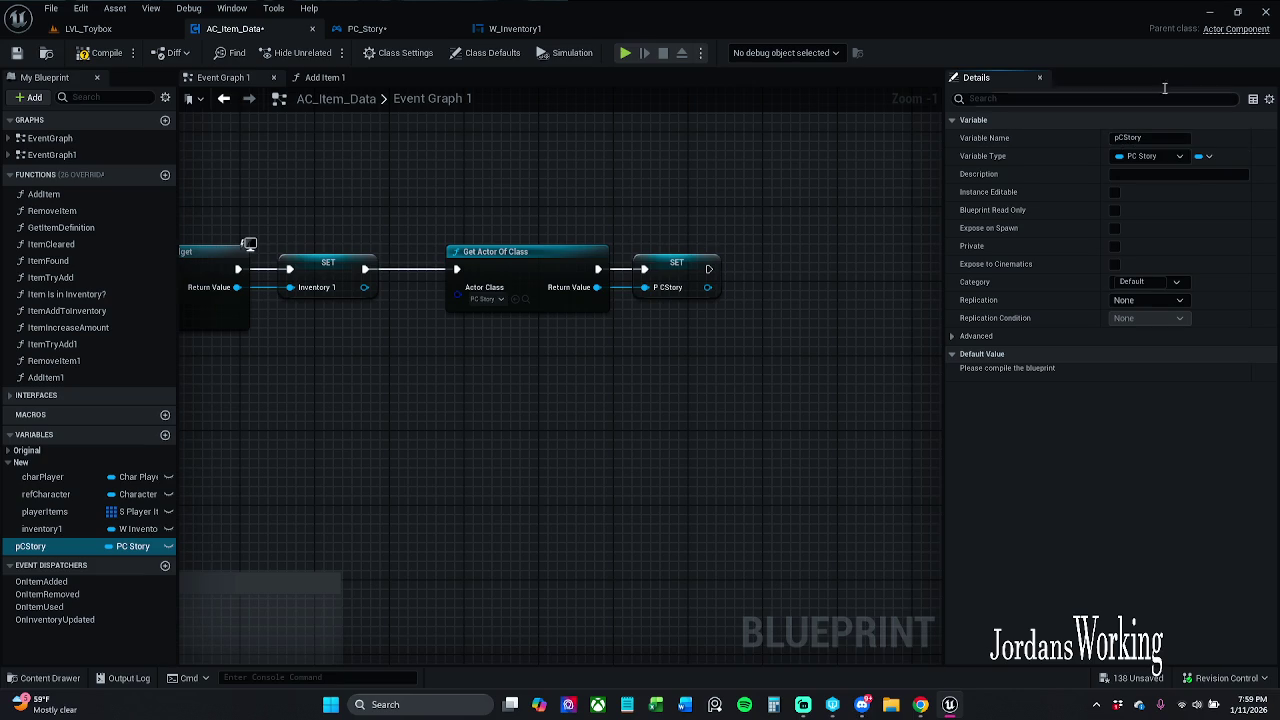
left_click(1140, 138)
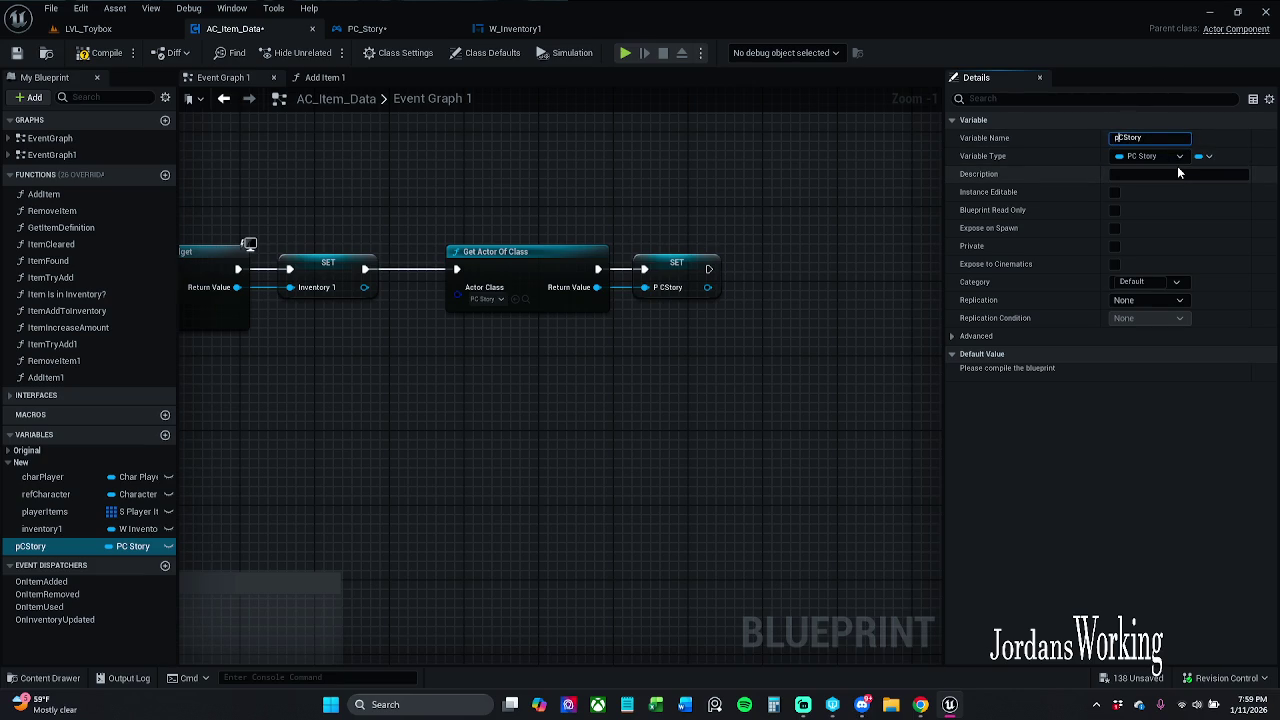
type("P")
key("Return")
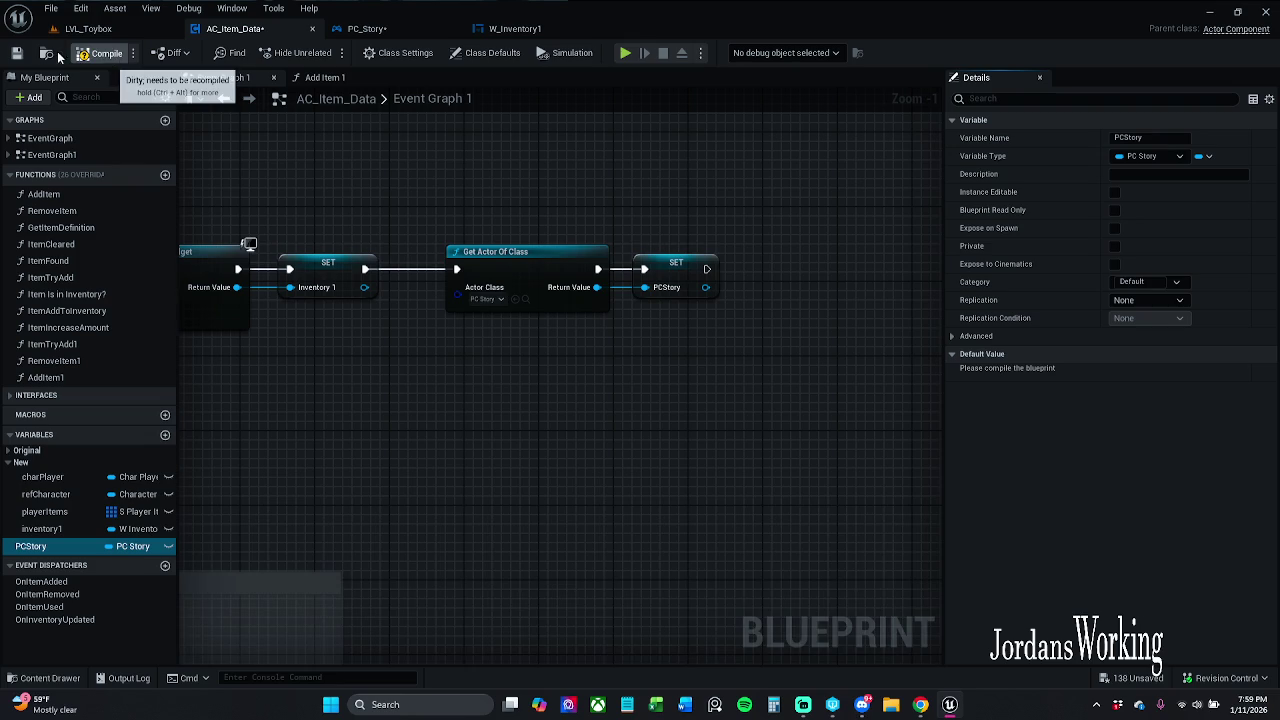
Step: Compile and save AC_Item_Data, then close the compiler results
left_click(100, 52)
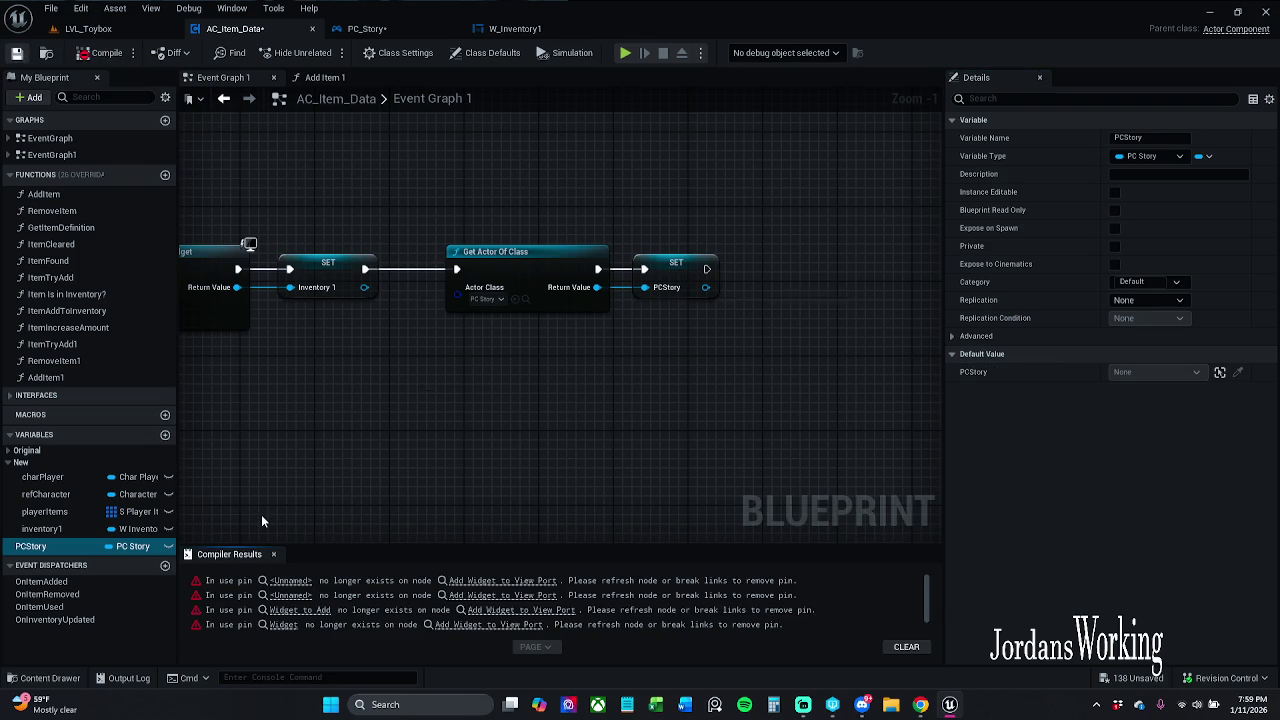
key("ctrl+s")
left_click(276, 555)
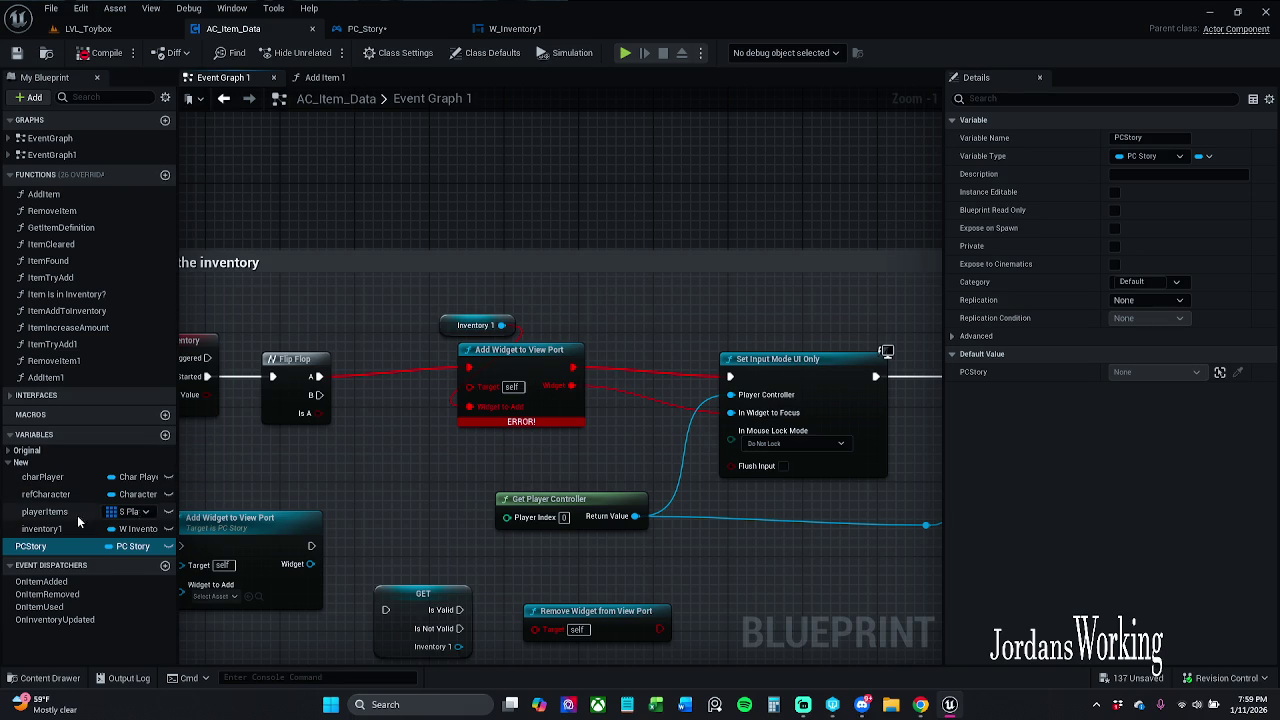
Step: Add a PCStory getter feeding a new Add Widget to View Port node and delete the errored one
mouse_move(60, 547)
left_mouse_down()
mouse_move(338, 371)
mouse_move(391, 306)
mouse_move(390, 131)
mouse_move(416, 175)
left_mouse_up()
left_click(453, 161)
type("add")
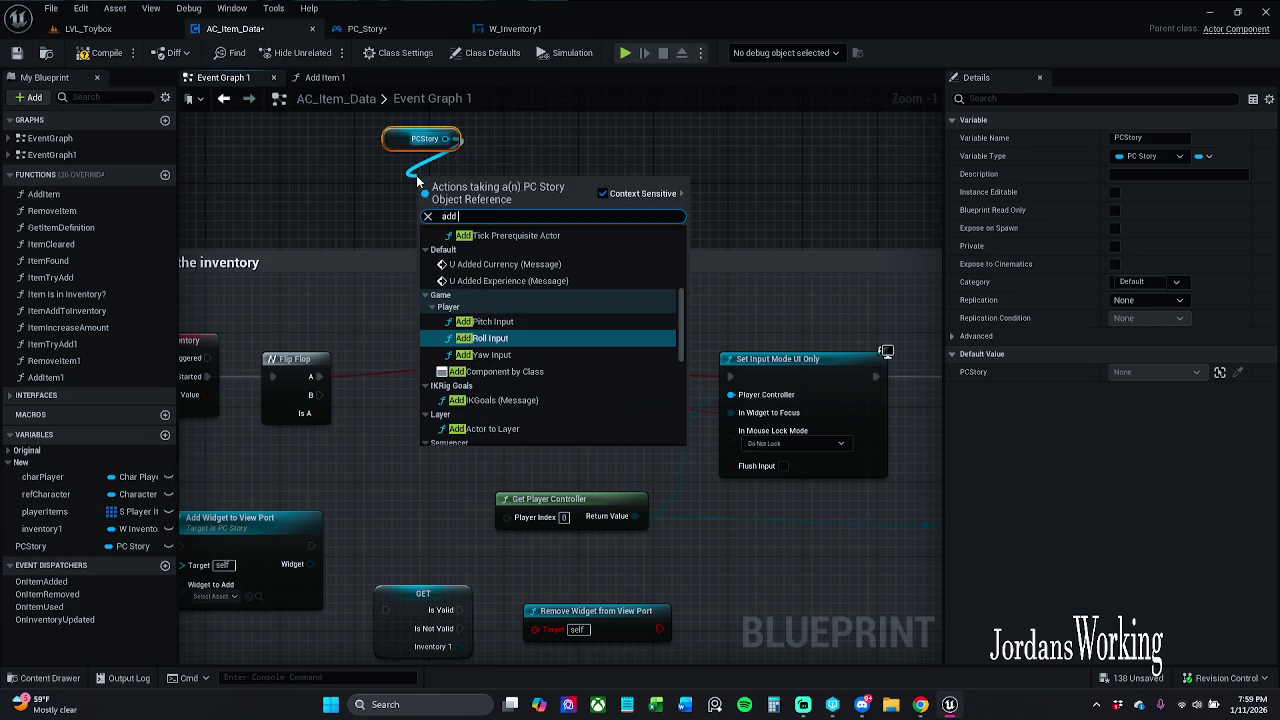
type(" widget")
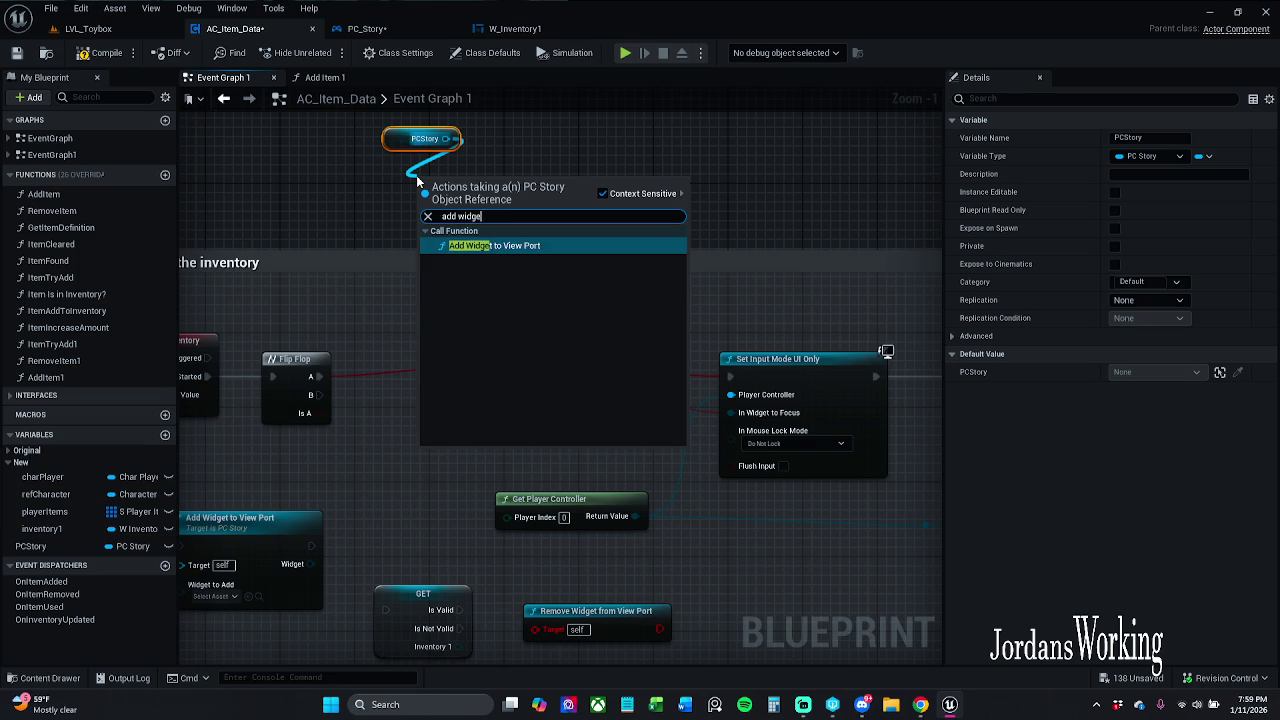
key("Return")
left_click(587, 340)
left_click(571, 366)
key("Delete")
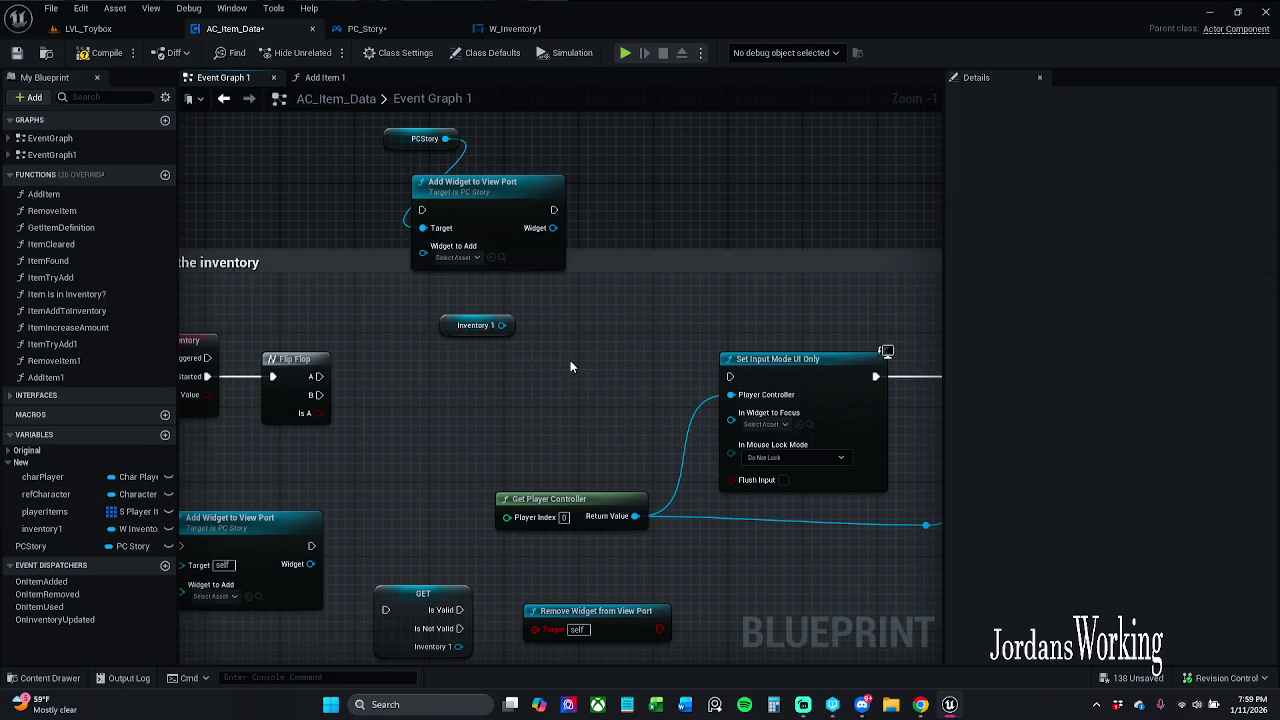
Step: Wire Inventory 1 as Widget to Add and Flip Flop A into the node, then tidy their layout
mouse_move(505, 324)
left_mouse_down()
mouse_move(422, 251)
mouse_move(313, 382)
left_mouse_up()
left_click_drag(455, 138, 422, 228)
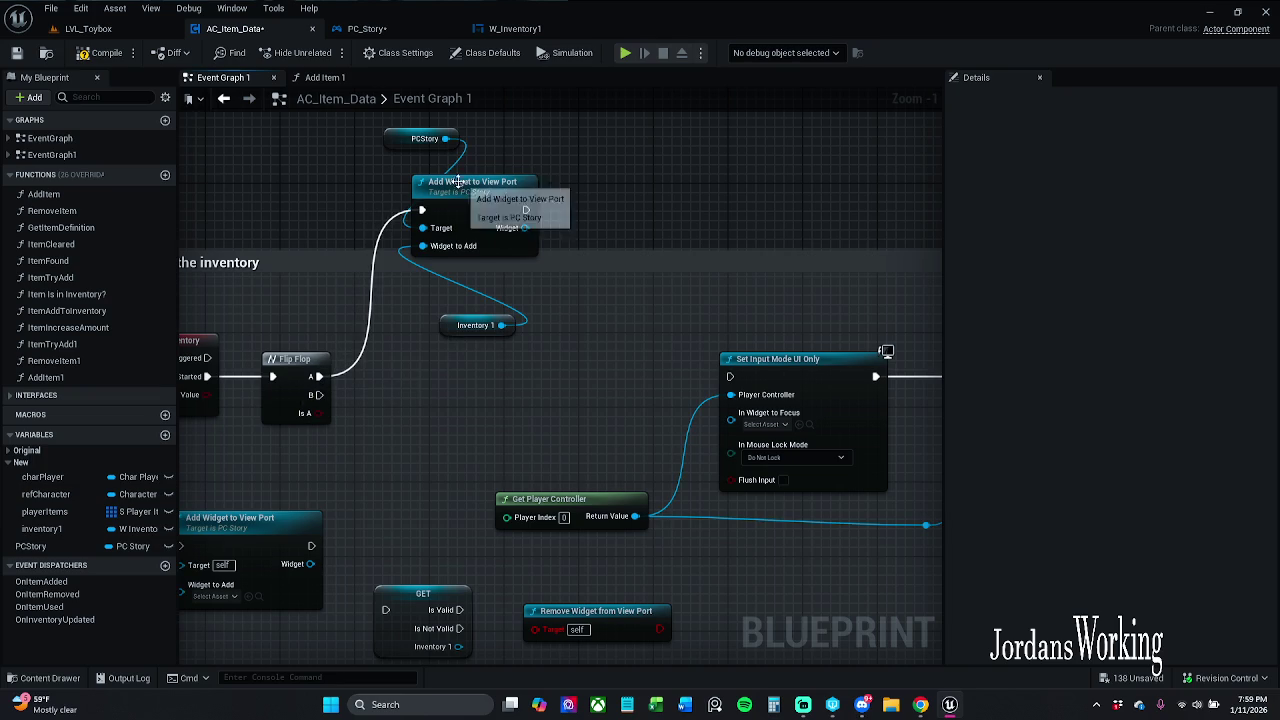
left_click_drag(505, 198, 625, 320)
left_click(555, 386, "shift")
mouse_move(560, 278)
left_mouse_down()
mouse_move(560, 390)
mouse_move(577, 403)
left_mouse_up()
mouse_move(558, 522)
left_mouse_down()
mouse_move(532, 501)
mouse_move(493, 497)
mouse_move(764, 306)
mouse_move(641, 247)
left_mouse_up()
Step: Select the Remove Widget from View Port node and check its context options
mouse_move(604, 295)
left_mouse_down()
mouse_move(512, 267)
mouse_move(480, 285)
left_mouse_up()
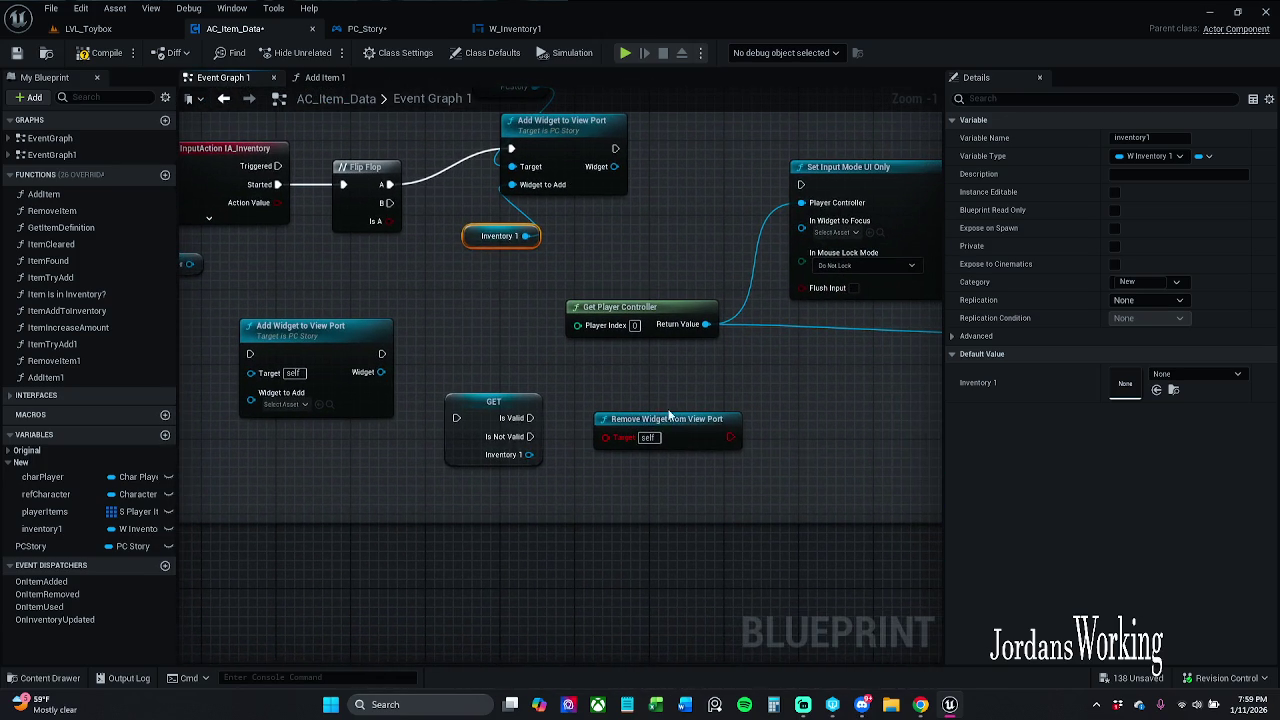
left_click(686, 435)
right_click(686, 435)
left_click(523, 328)
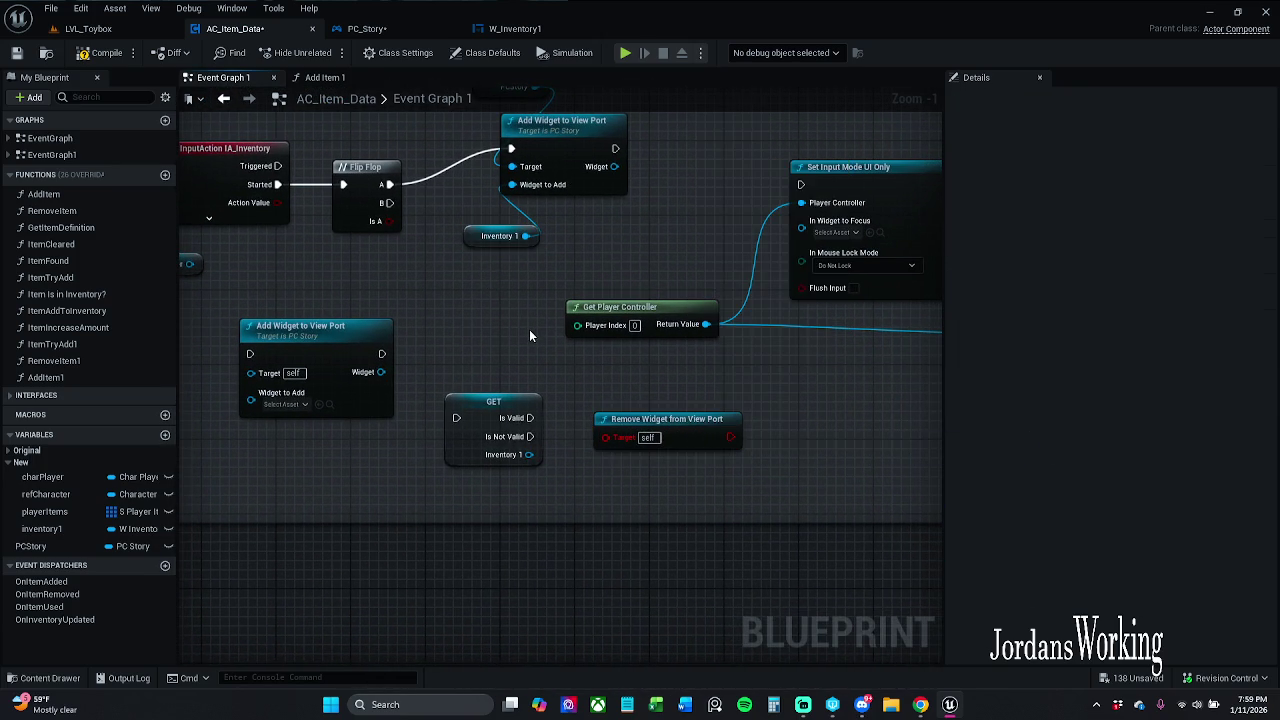
Step: Move the errored Remove Widget from View Port node down and delete it
left_click_drag(529, 329, 458, 331)
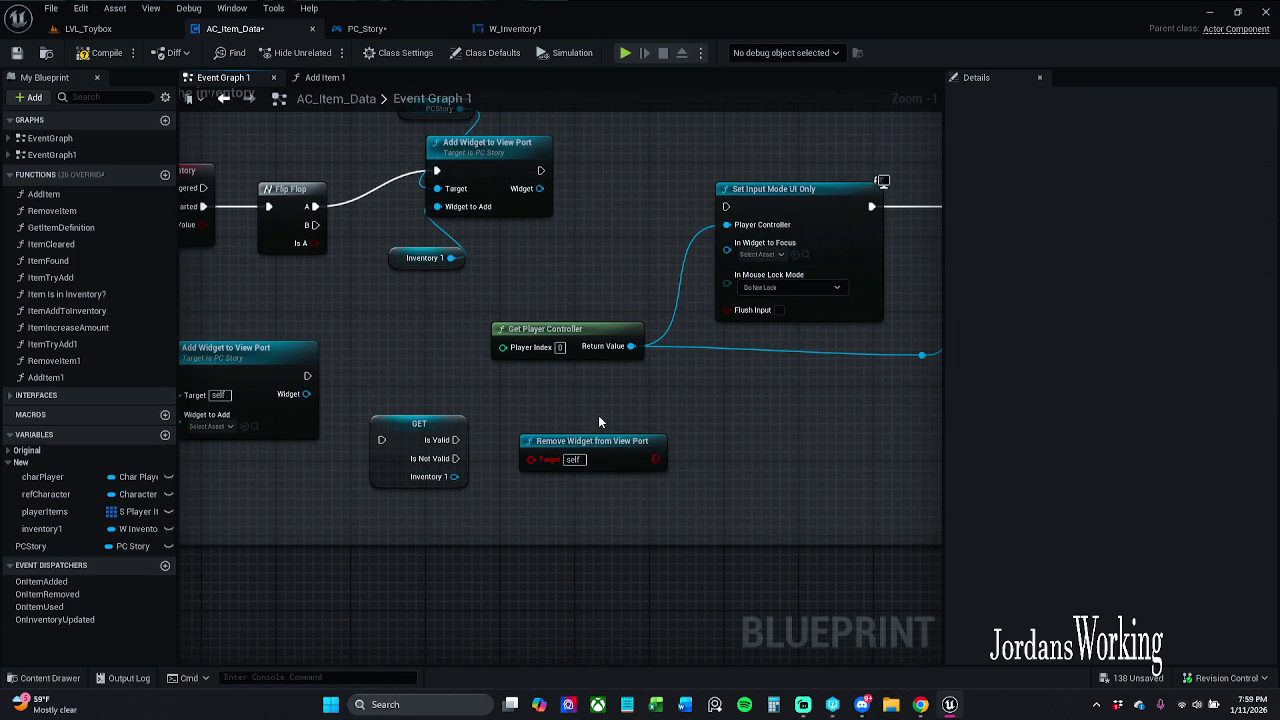
mouse_move(658, 477)
left_mouse_down()
mouse_move(686, 454)
mouse_move(645, 610)
mouse_move(527, 588)
left_mouse_up()
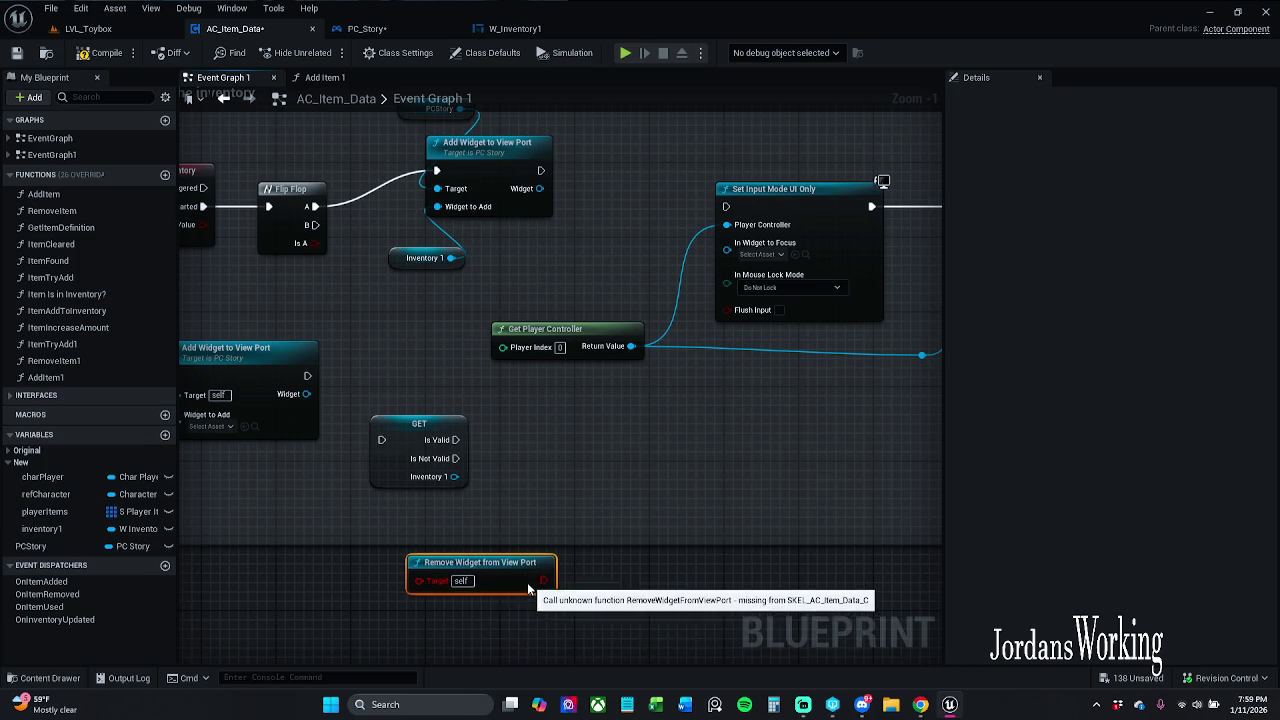
key("Delete")
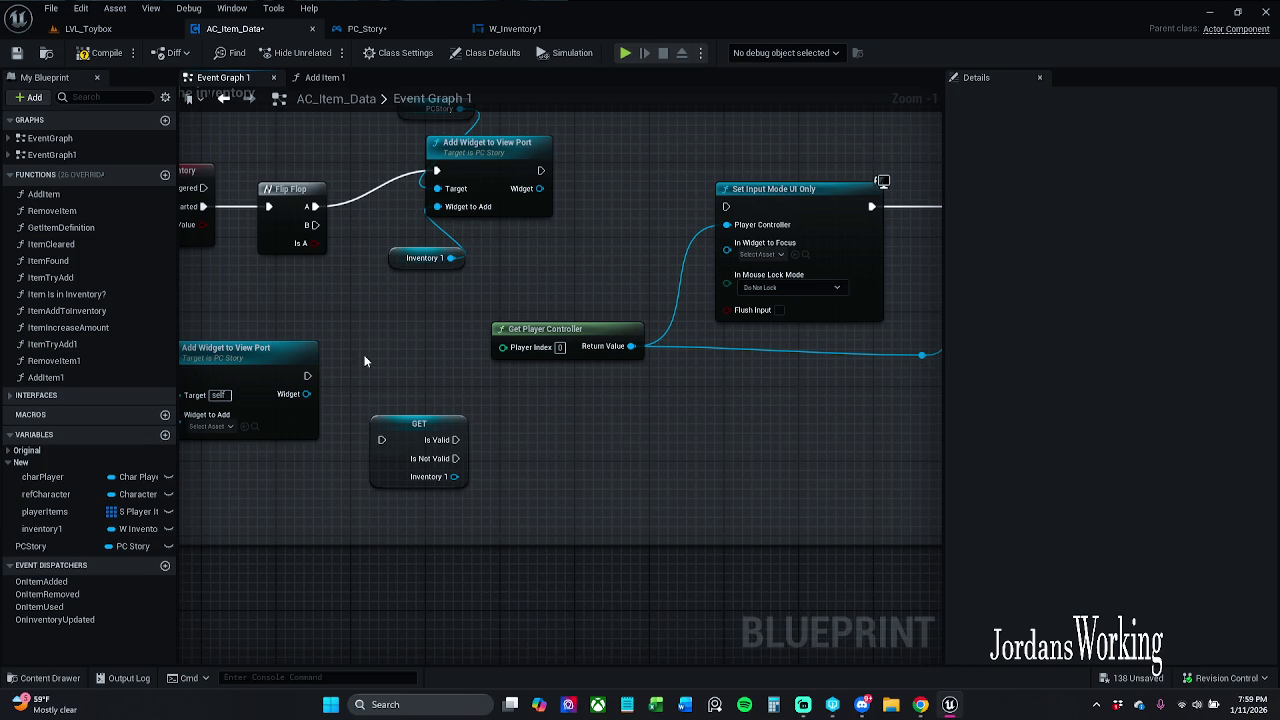
Step: Try a Remove from Parent node off Inventory 1, delete it, and open PC_Story's Add Widget function
mouse_move(451, 258)
left_mouse_down()
mouse_move(457, 407)
mouse_move(502, 420)
left_mouse_up()
type("remo")
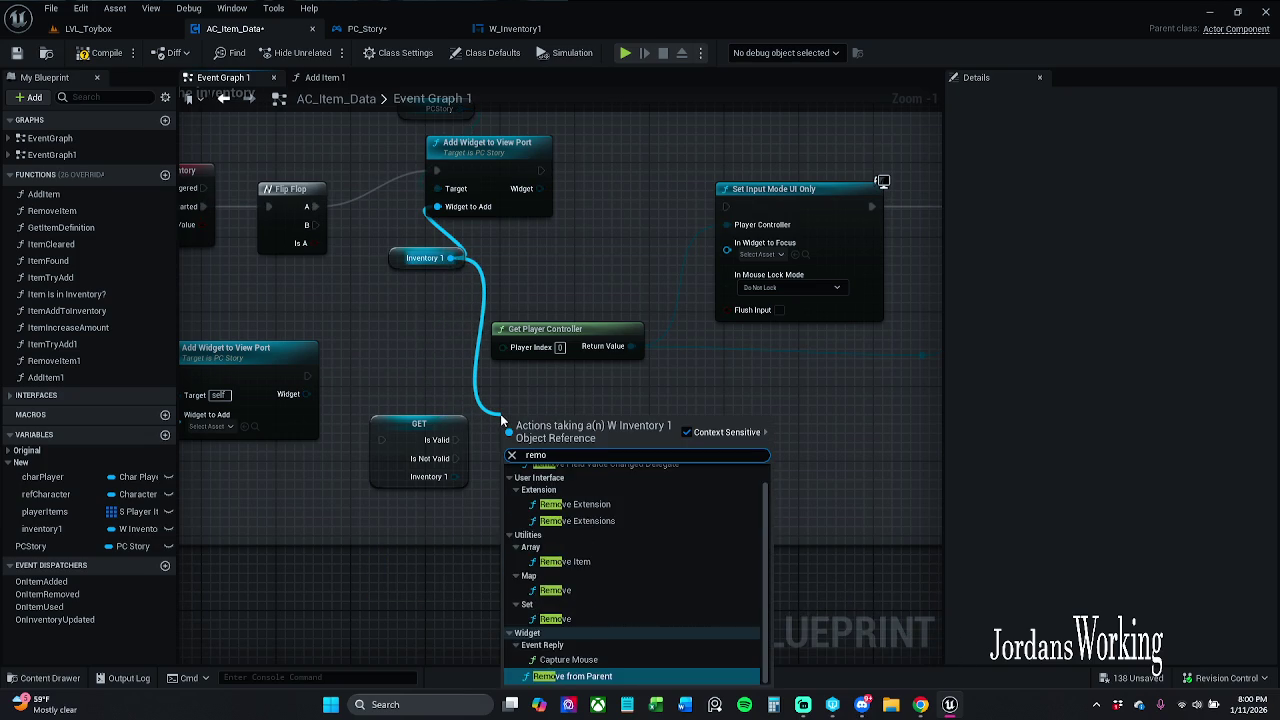
type("ve it")
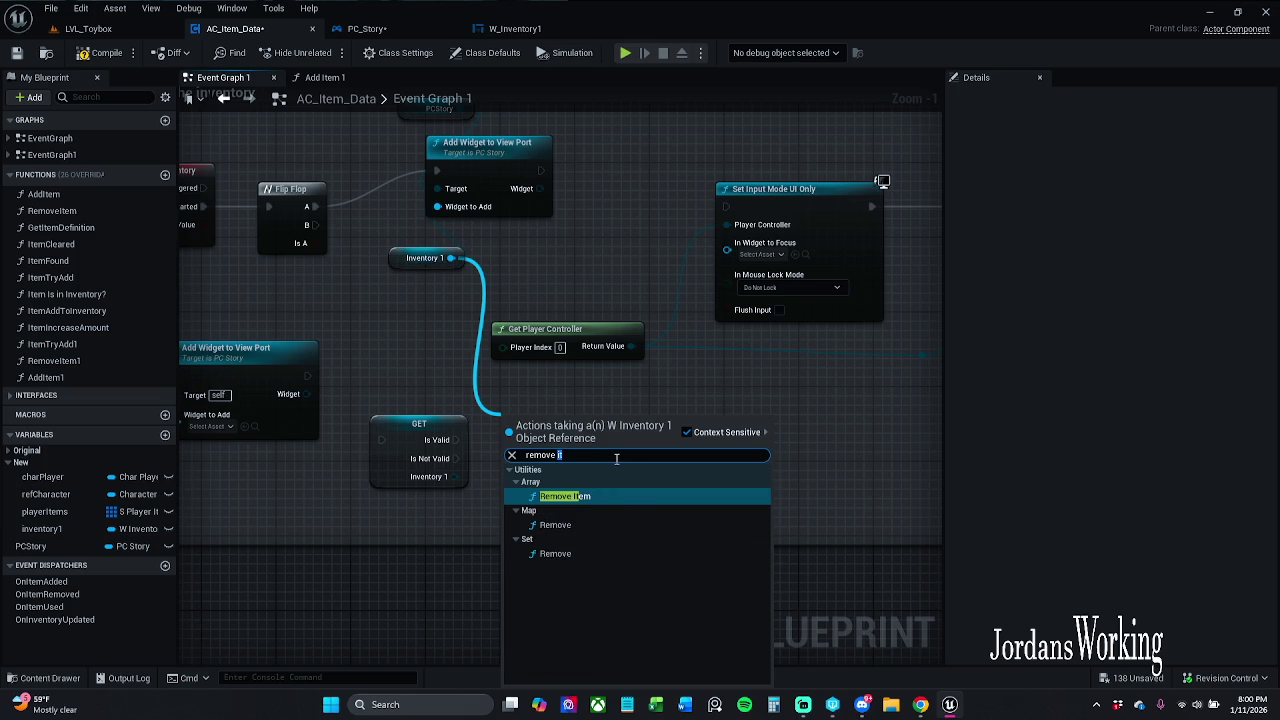
key("BackSpace")
key("BackSpace")
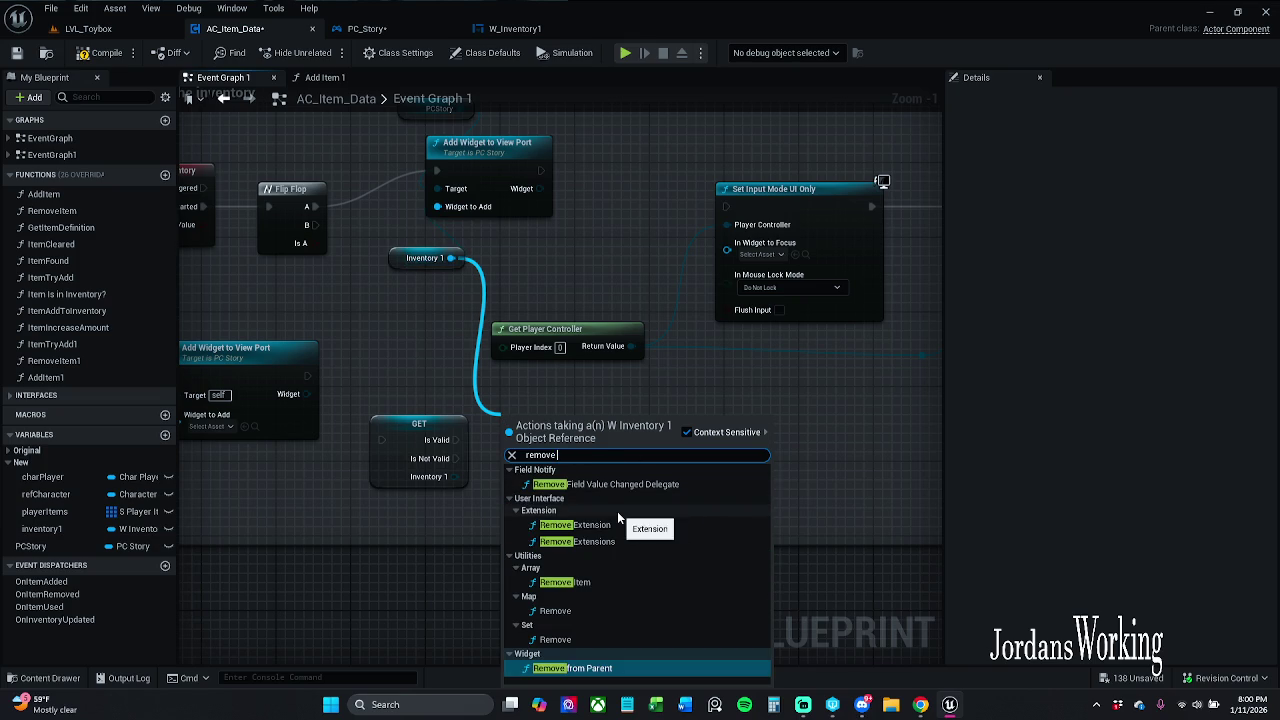
left_click(688, 432)
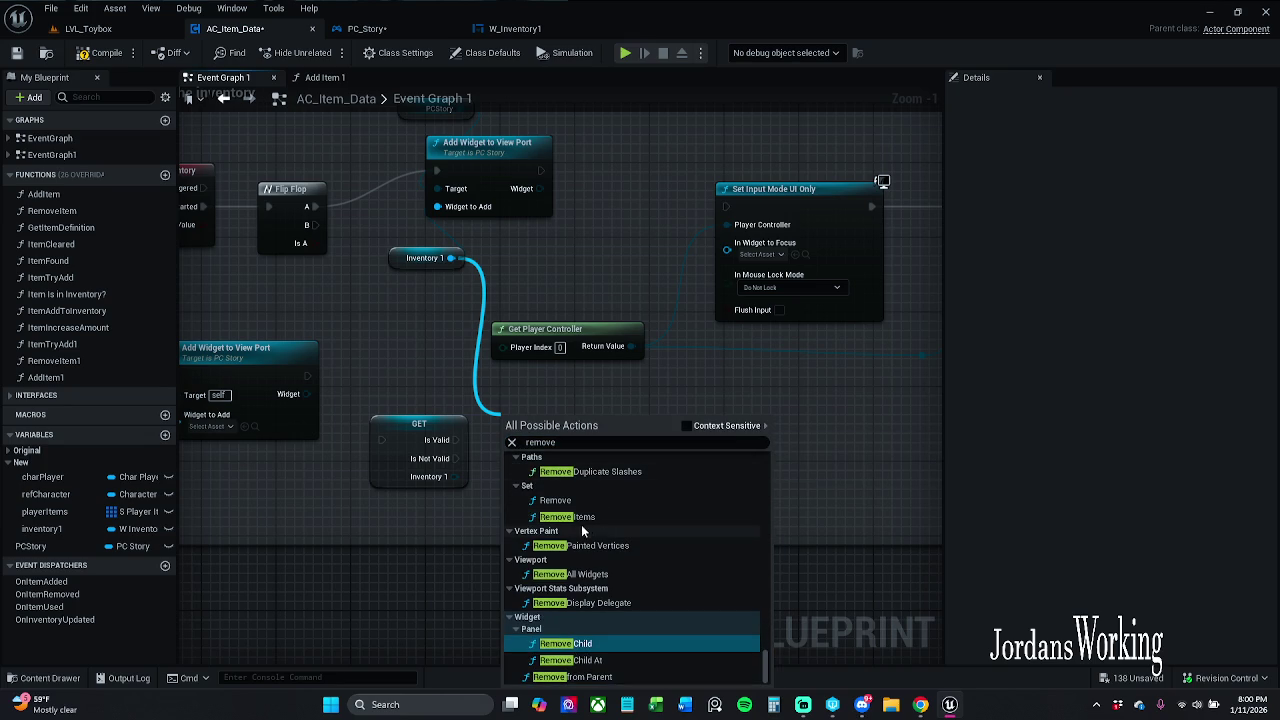
left_click(607, 679)
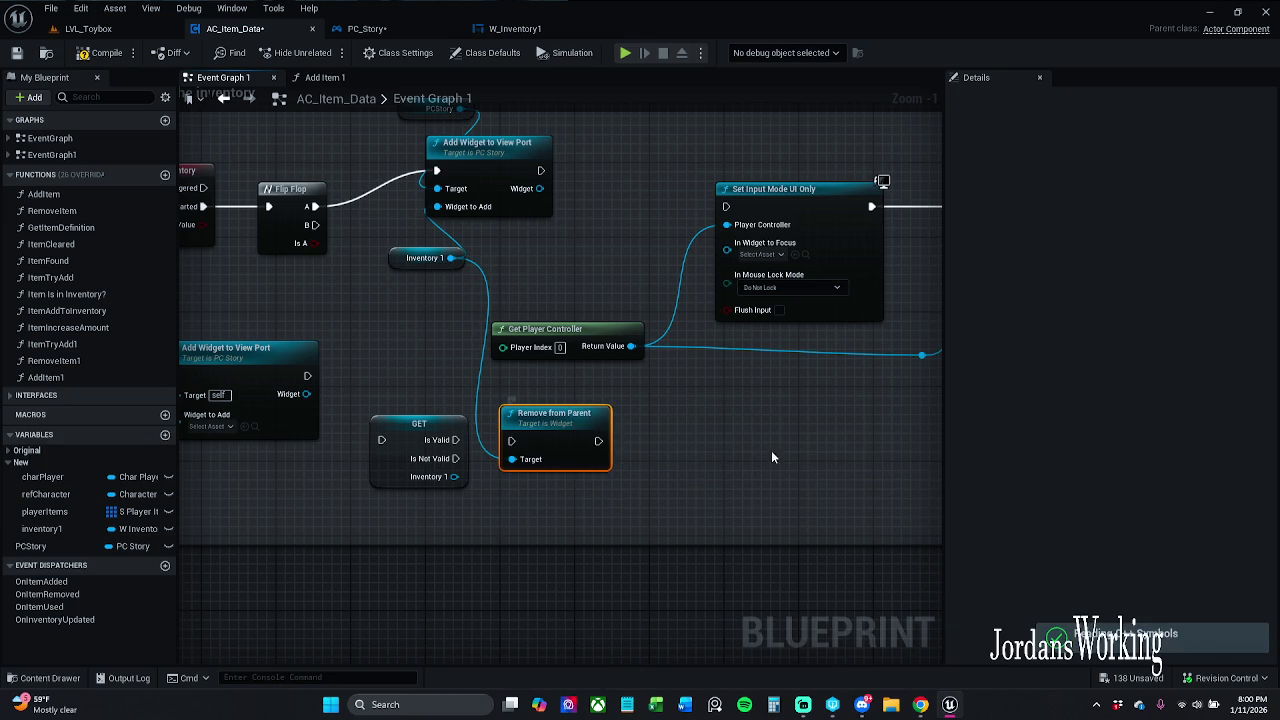
key("Delete")
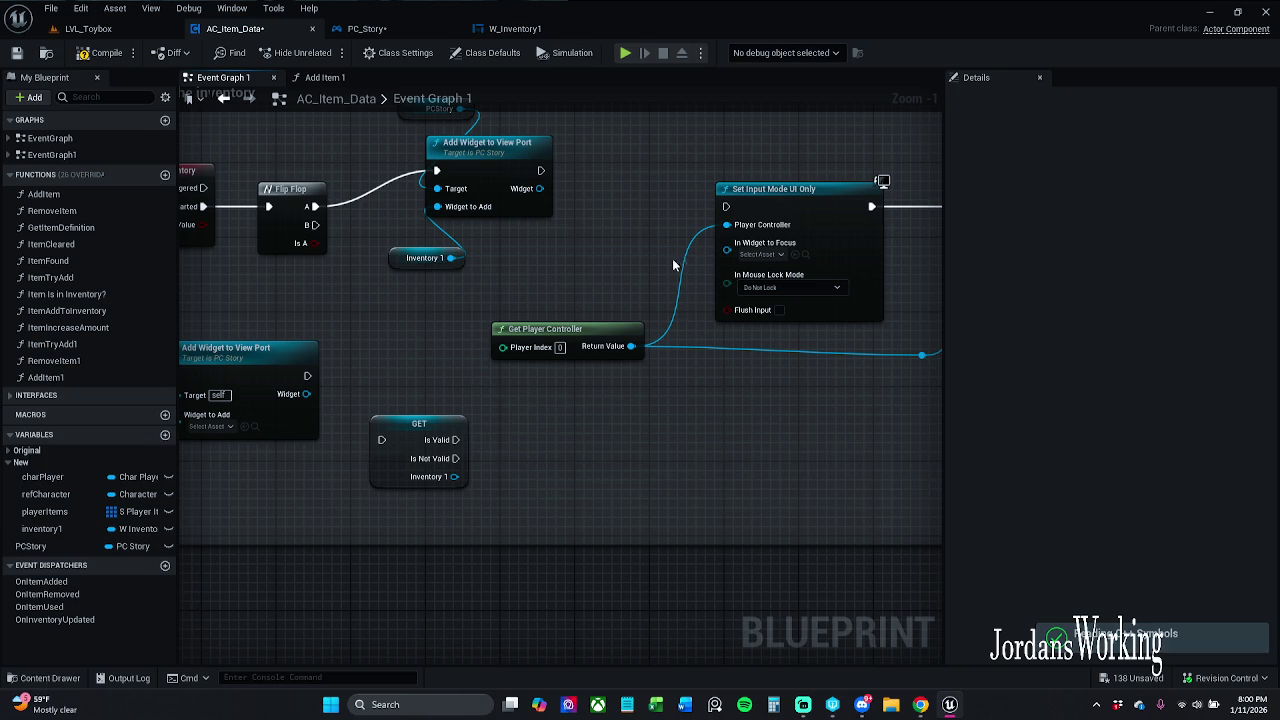
double_click(485, 160)
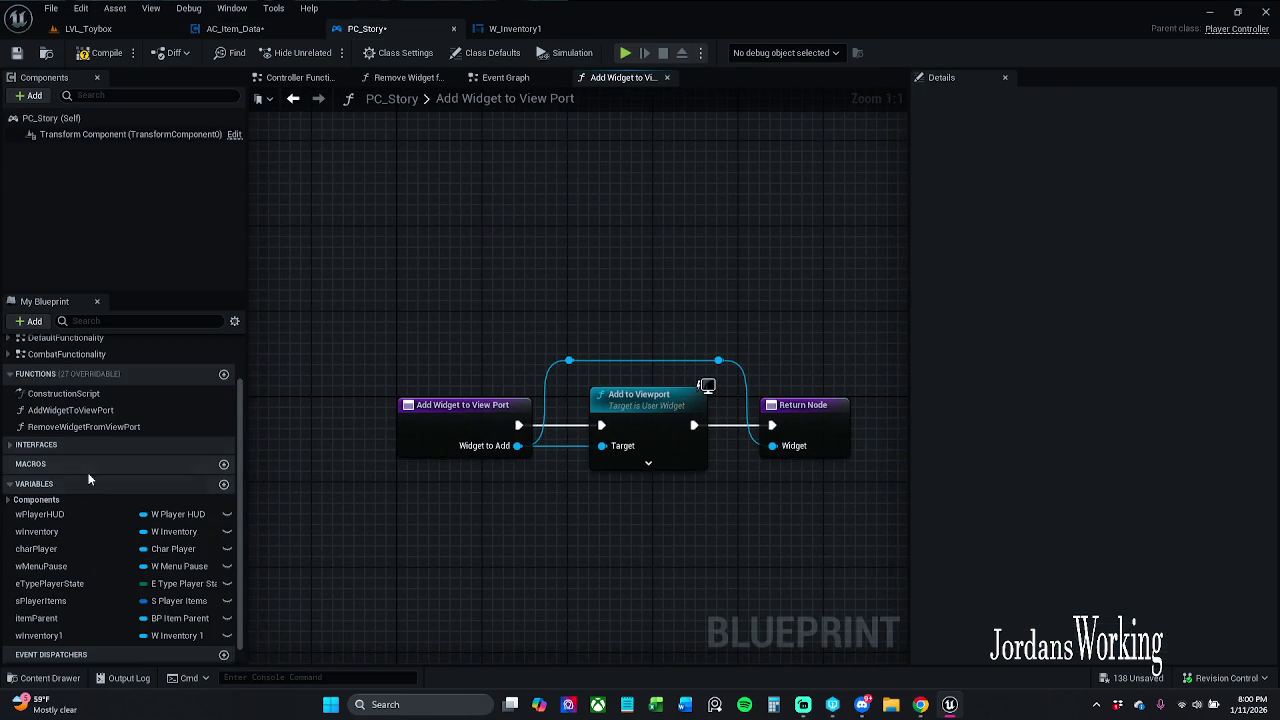
Step: Rename PC_Story's RemoveWidgetFromViewPort function to ViewPortRemove
left_click(66, 442)
left_click(70, 427)
key("F2")
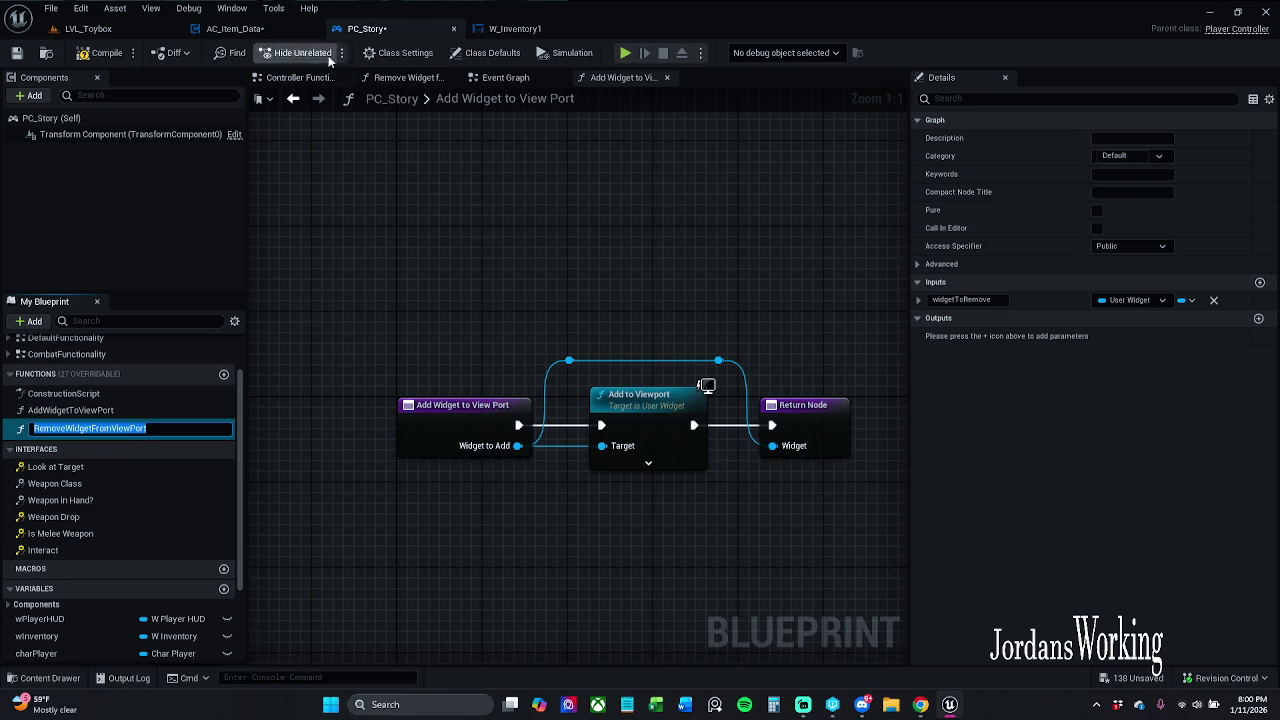
left_click(111, 428)
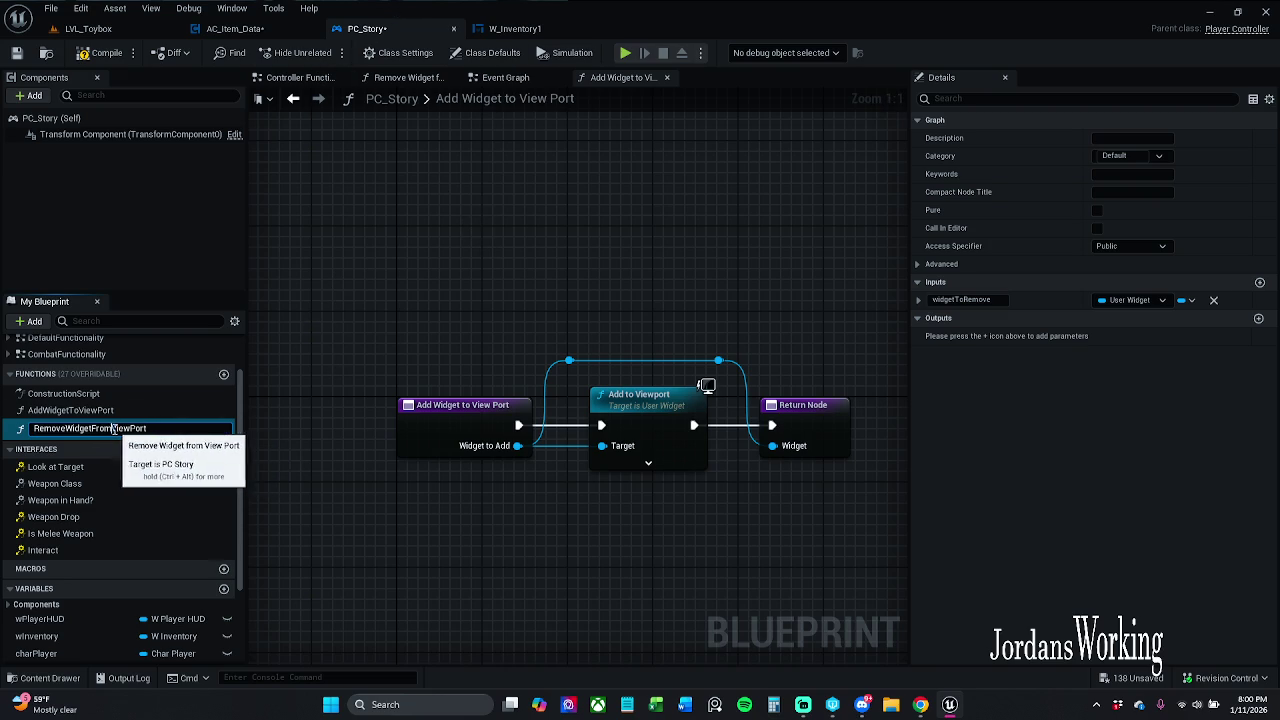
left_click_drag(111, 428, 202, 442)
key("BackSpace")
left_click_drag(65, 428, 240, 462)
key("BackSpace")
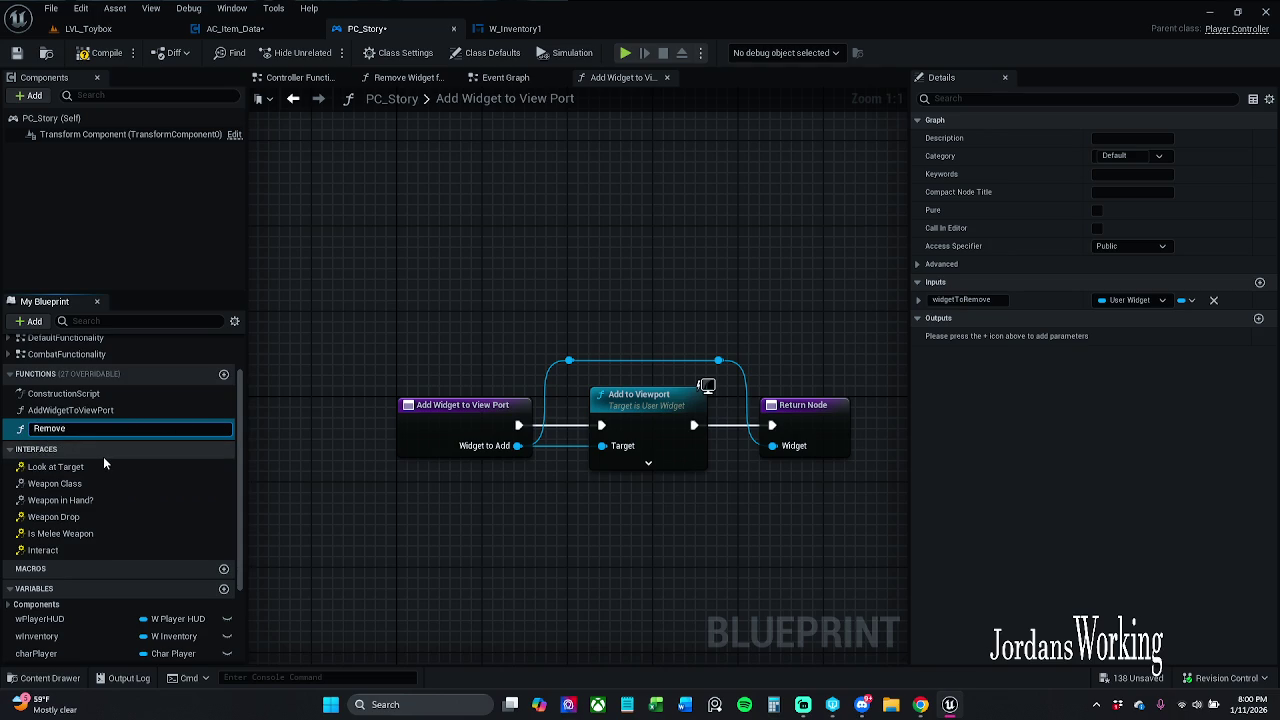
type("ViewPort")
left_click(80, 412)
Step: Rename AddWidgetToViewPort to ViewPortAdd, then save PC_Story, checking it out
key("F2")
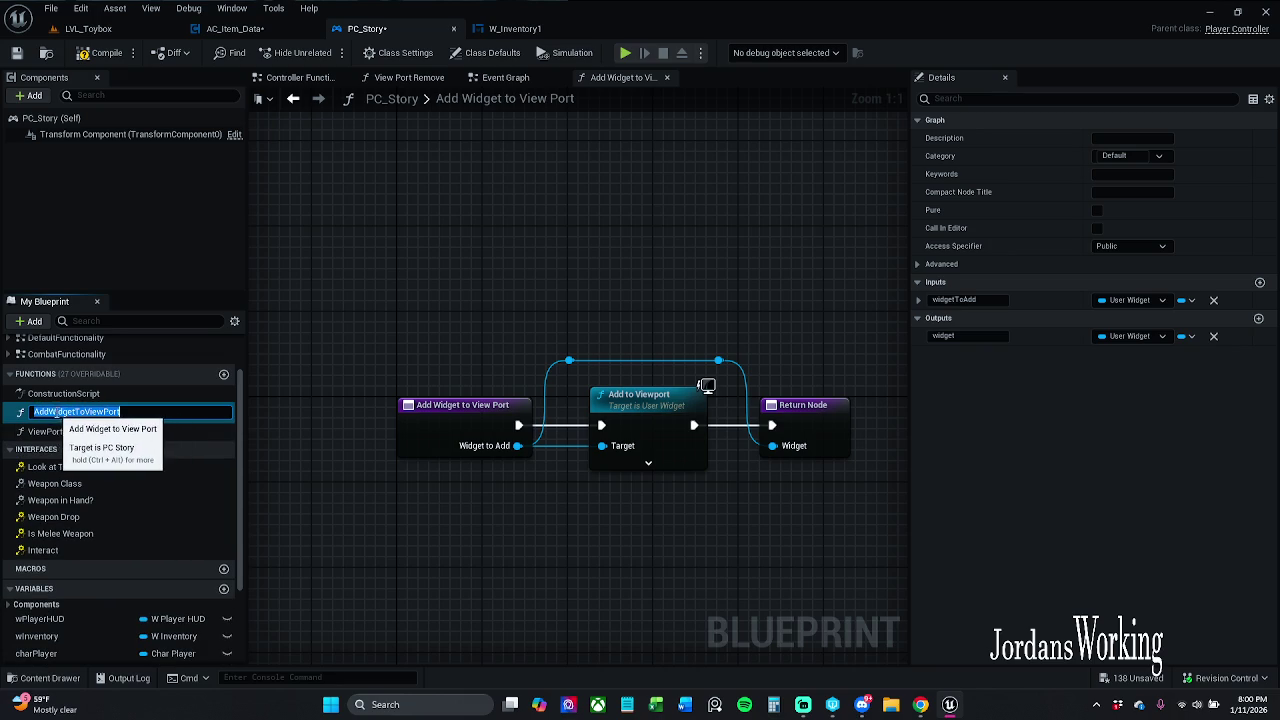
left_click_drag(49, 413, 204, 414)
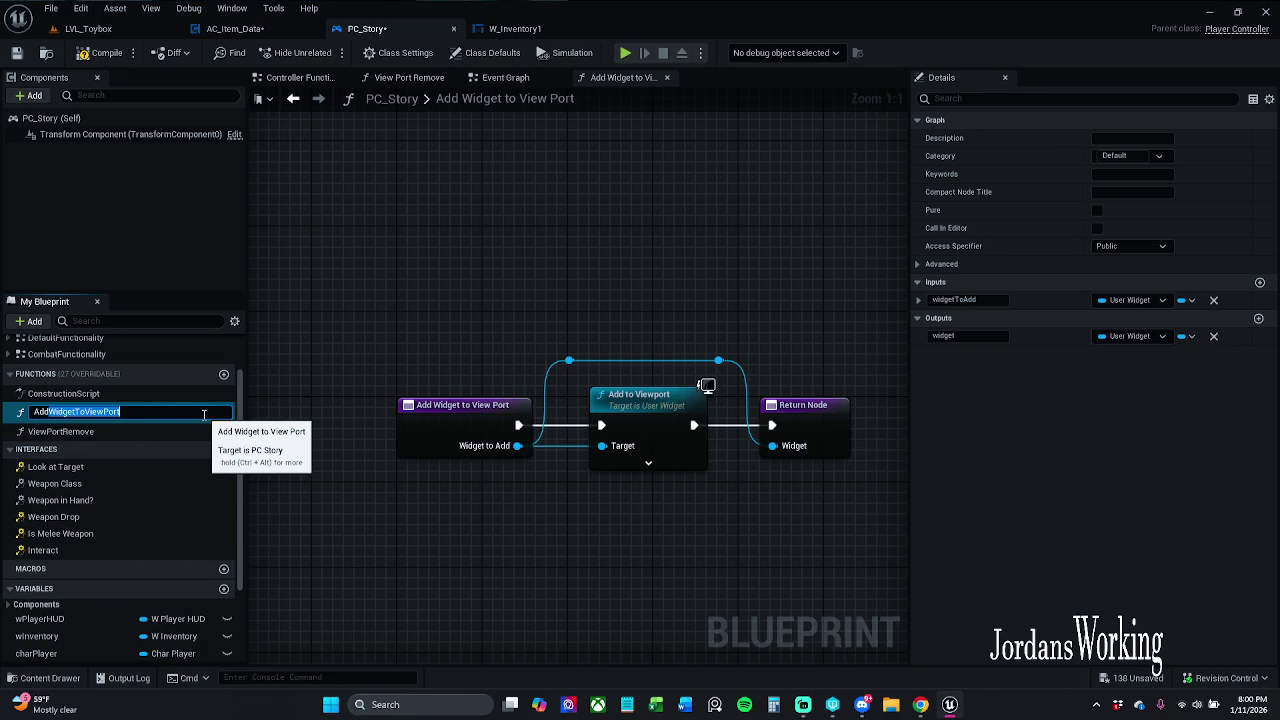
key("BackSpace")
key("ctrl+a")
key("Left")
type("ViewPort")
key("Return")
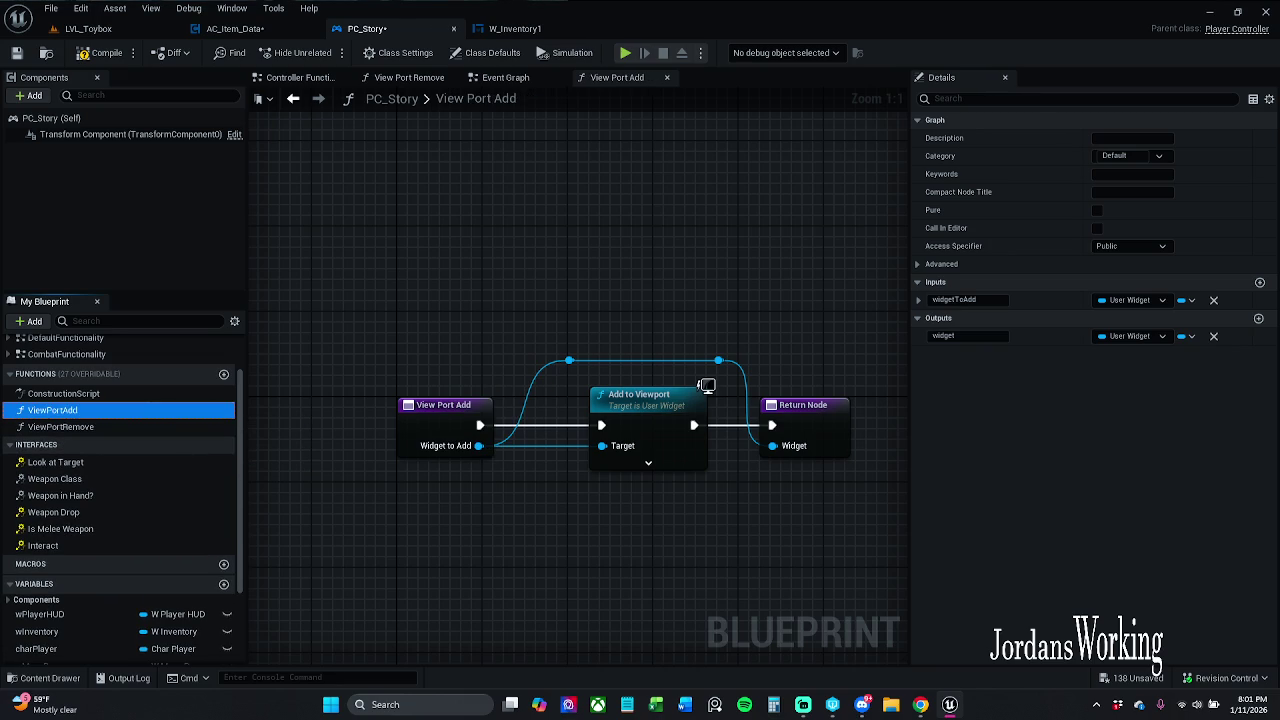
left_click(16, 52)
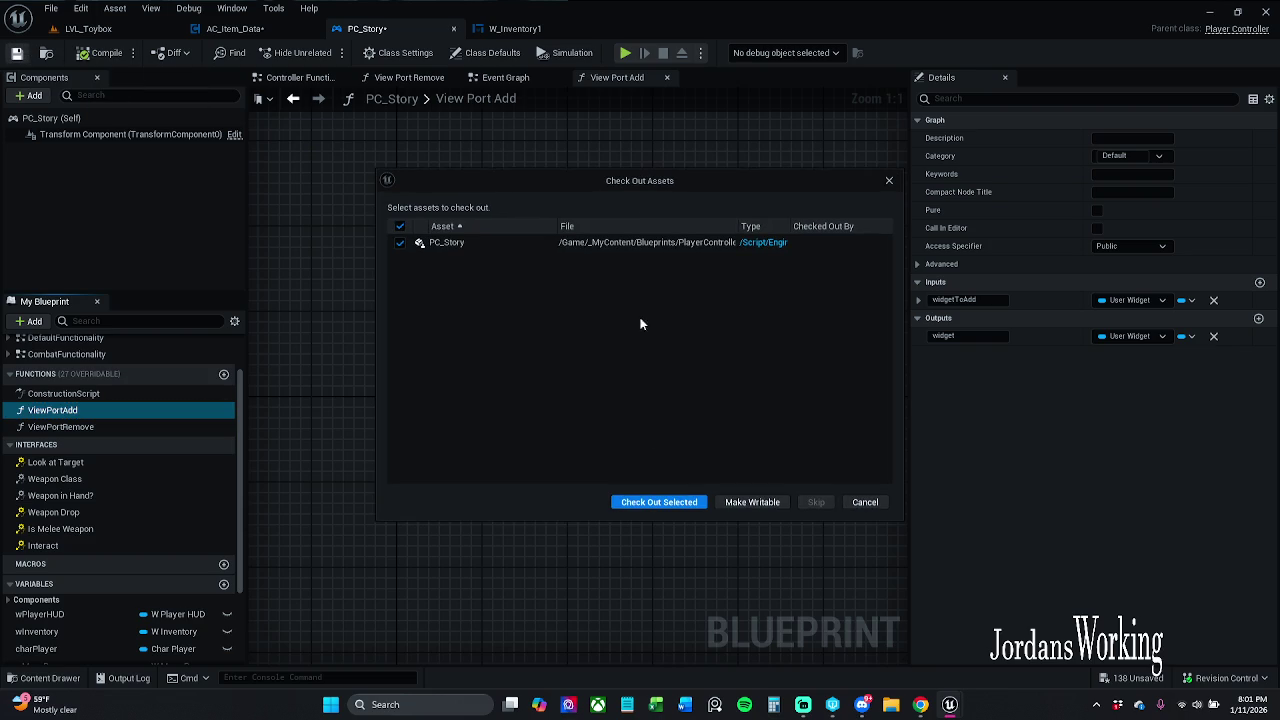
left_click(660, 502)
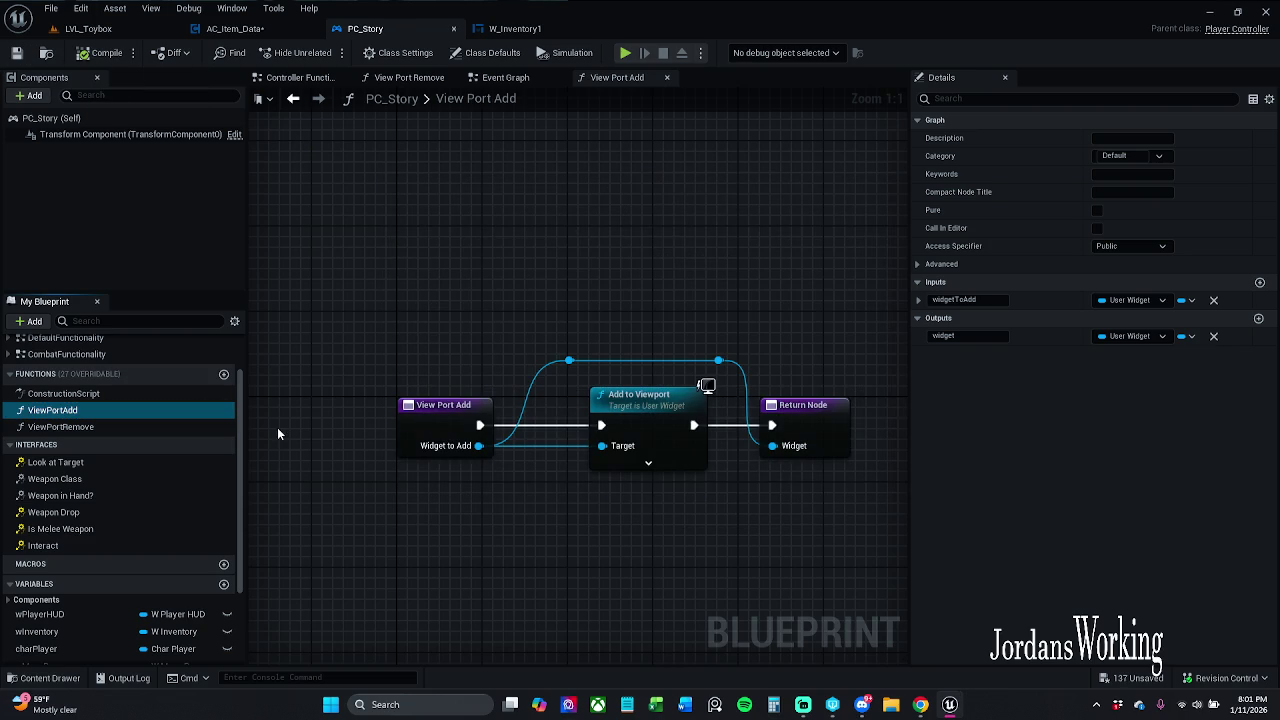
Step: Add a View Port Remove node from Inventory 1's output connection
left_click(530, 28)
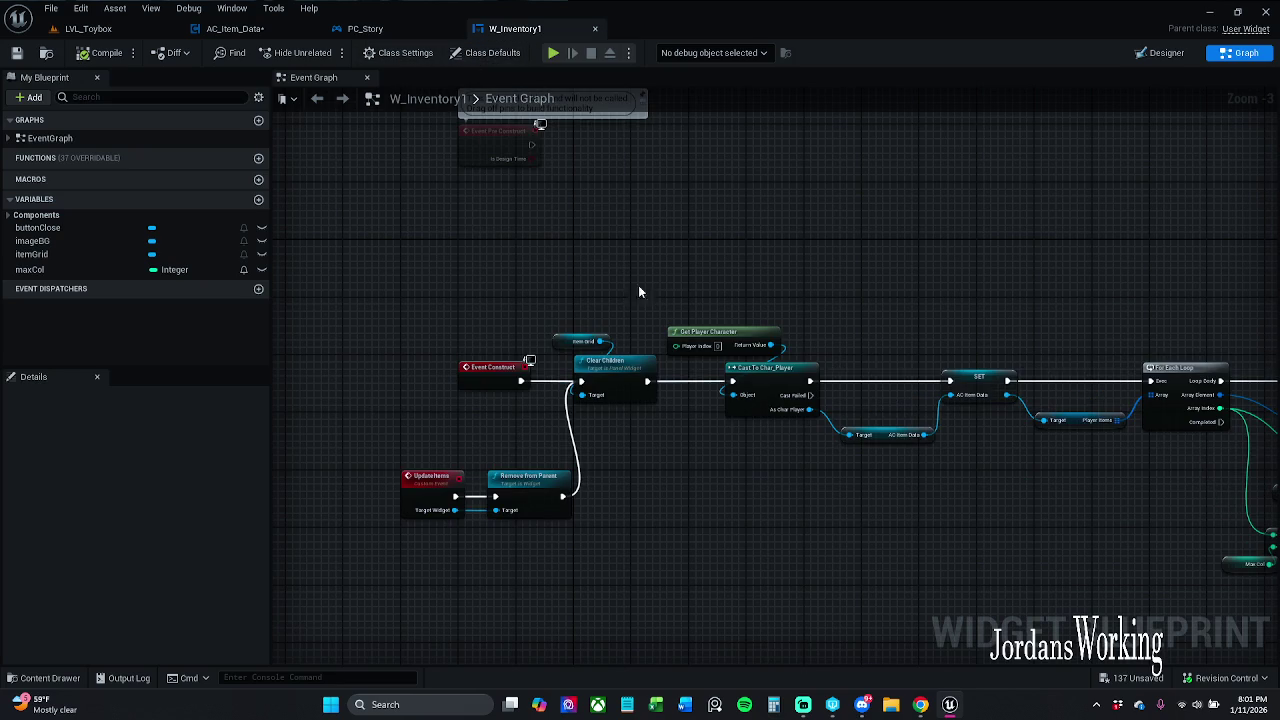
left_click(235, 28)
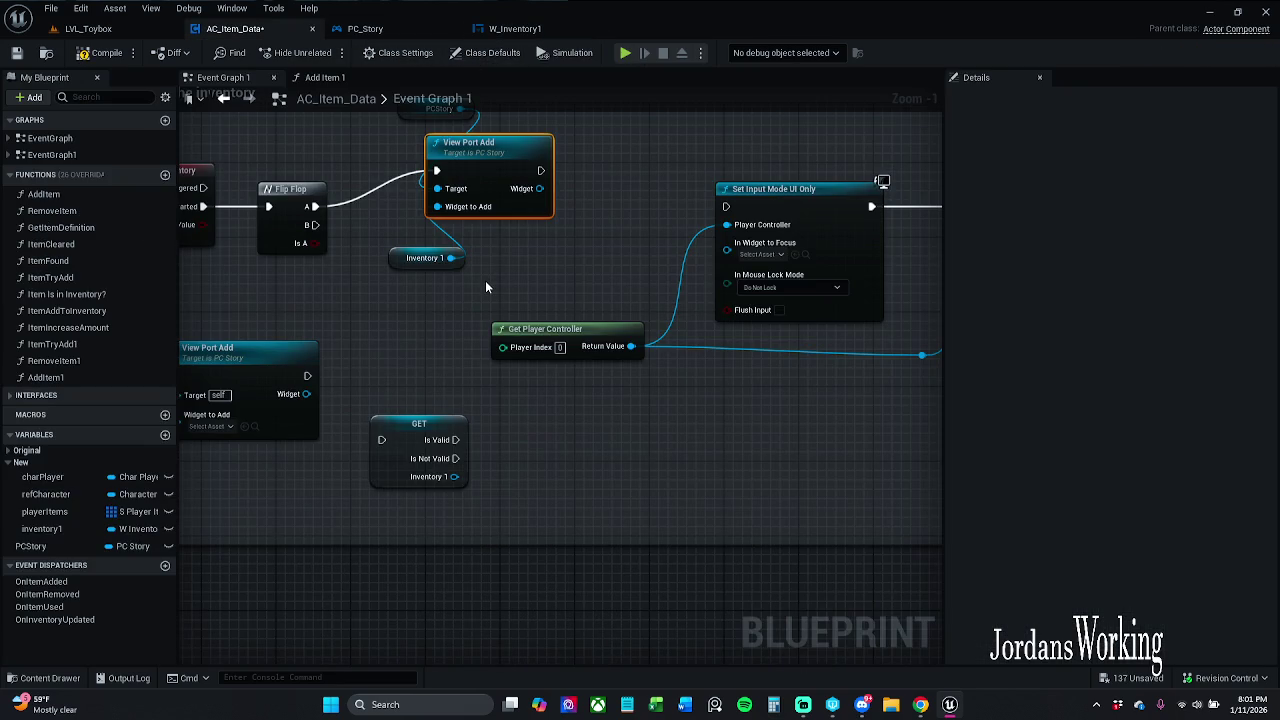
left_click_drag(451, 258, 346, 413)
type("view")
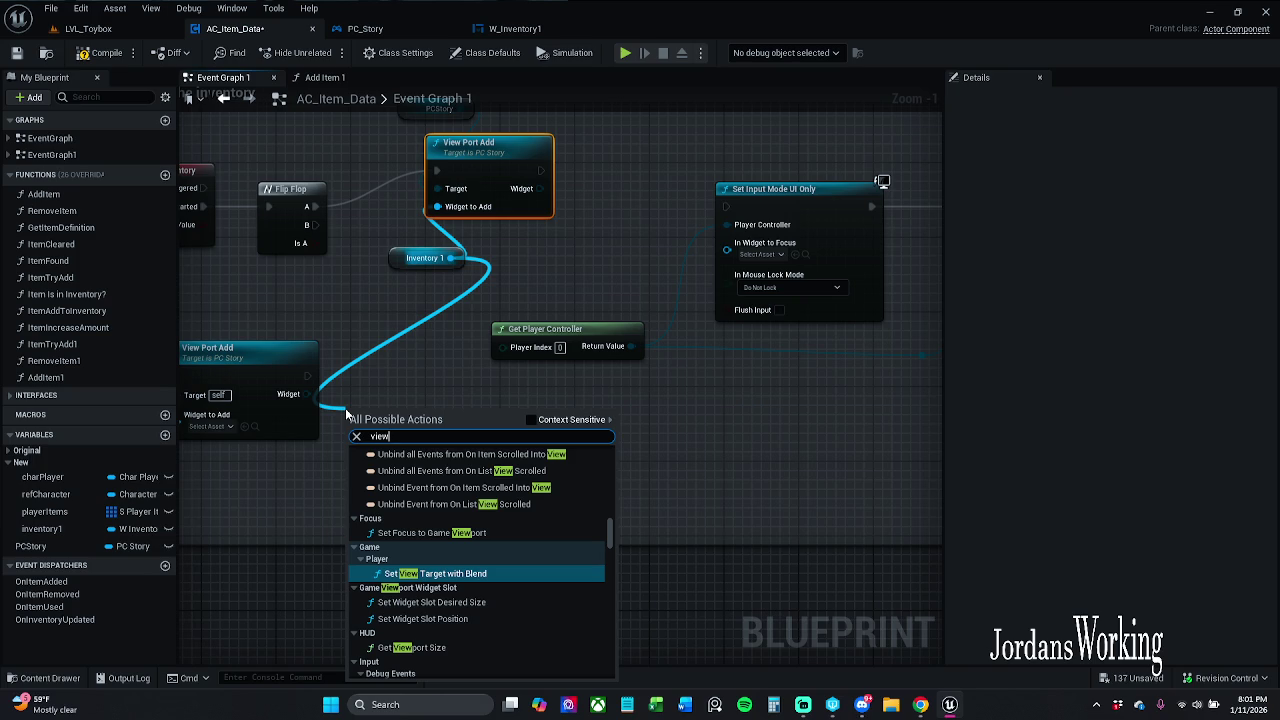
left_click(578, 421)
left_click(441, 449)
type("View")
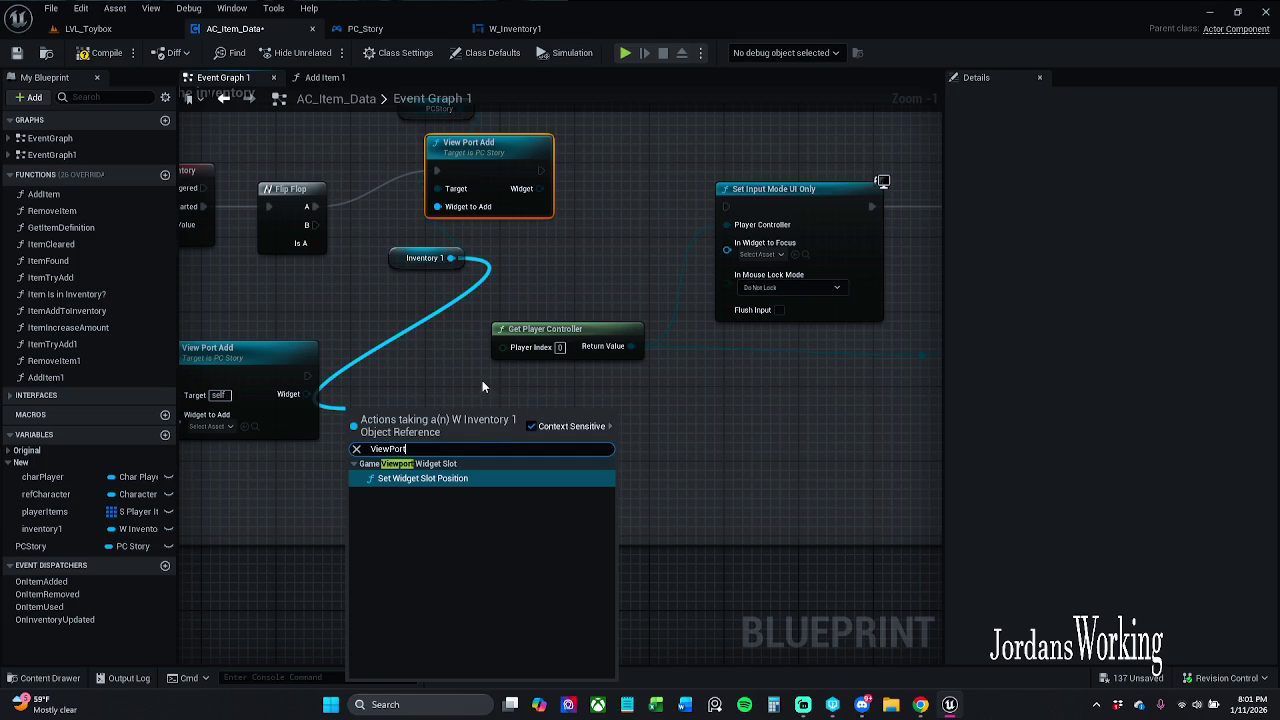
left_click(435, 448)
type("Remove")
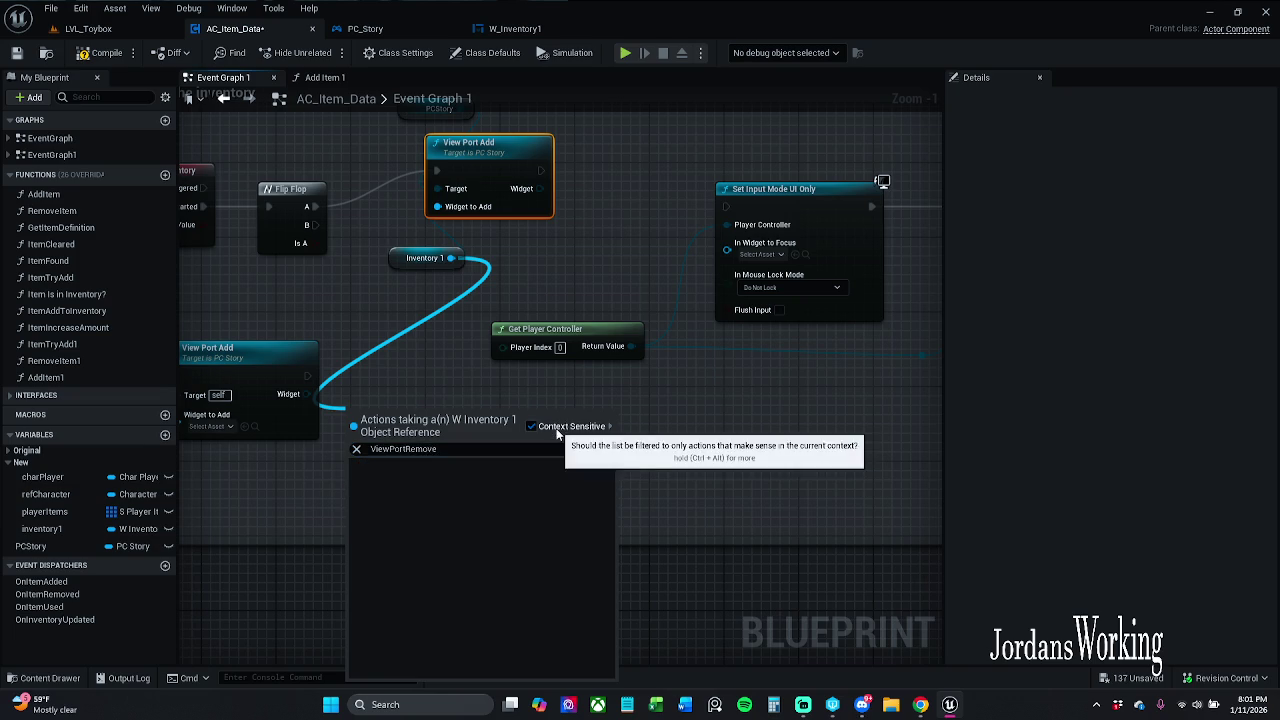
left_click(562, 425)
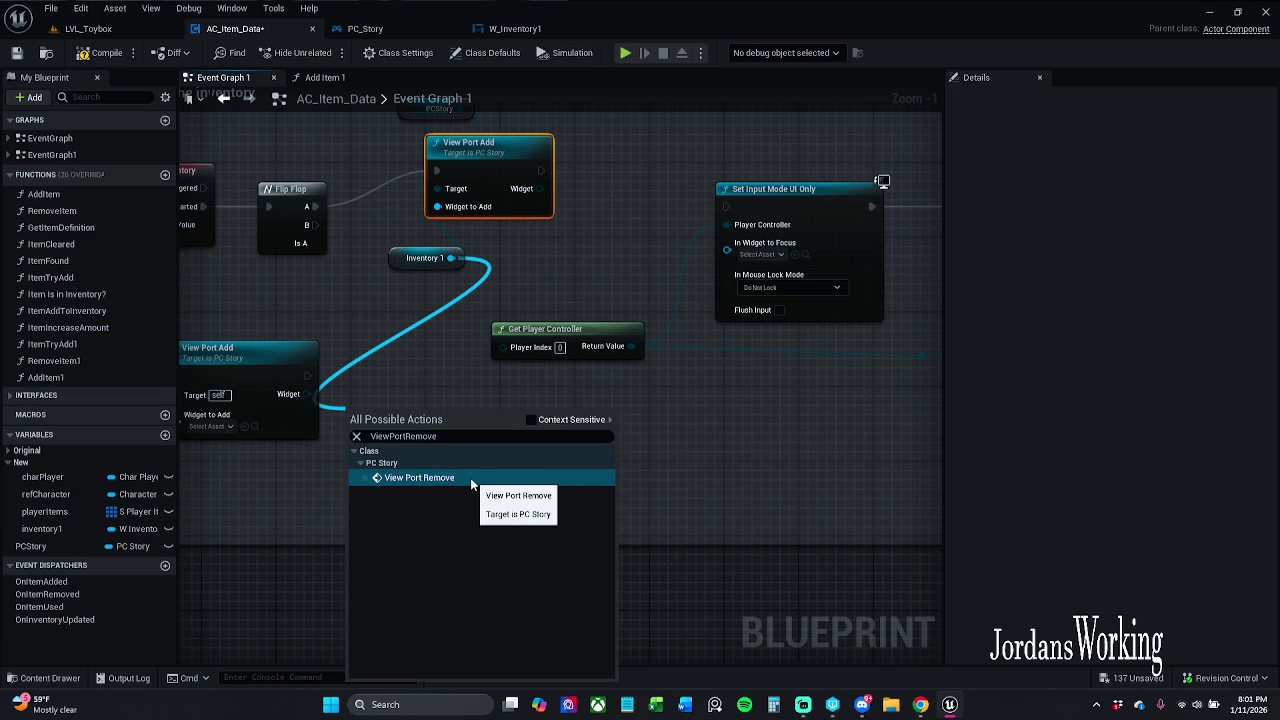
left_click(471, 478)
Step: Wire Inventory 1 into Widget to Remove, Flip Flop B into GET, and Is Valid into View Port Remove
mouse_move(391, 412)
left_mouse_down()
mouse_move(594, 518)
mouse_move(576, 453)
left_mouse_up()
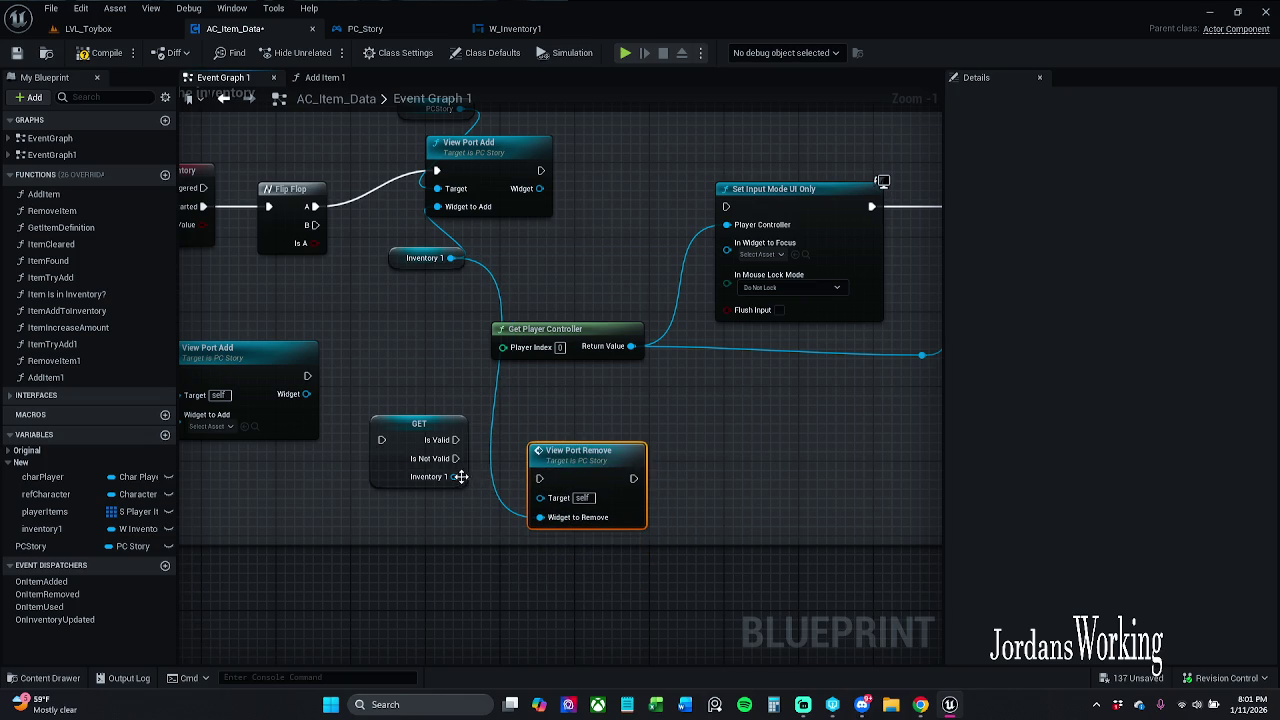
left_click_drag(454, 477, 540, 517)
mouse_move(381, 440)
left_mouse_down()
mouse_move(343, 269)
mouse_move(315, 225)
left_mouse_up()
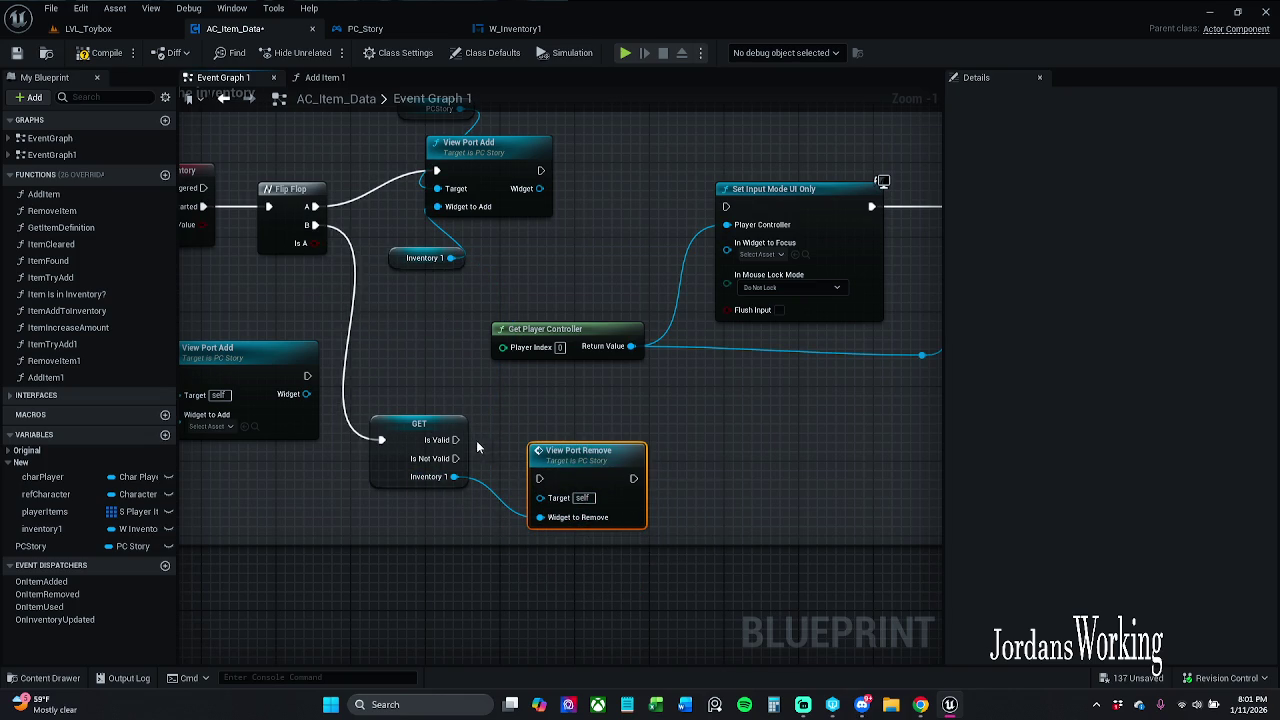
mouse_move(455, 440)
left_mouse_down()
mouse_move(532, 478)
mouse_move(556, 447)
mouse_move(542, 432)
left_mouse_up()
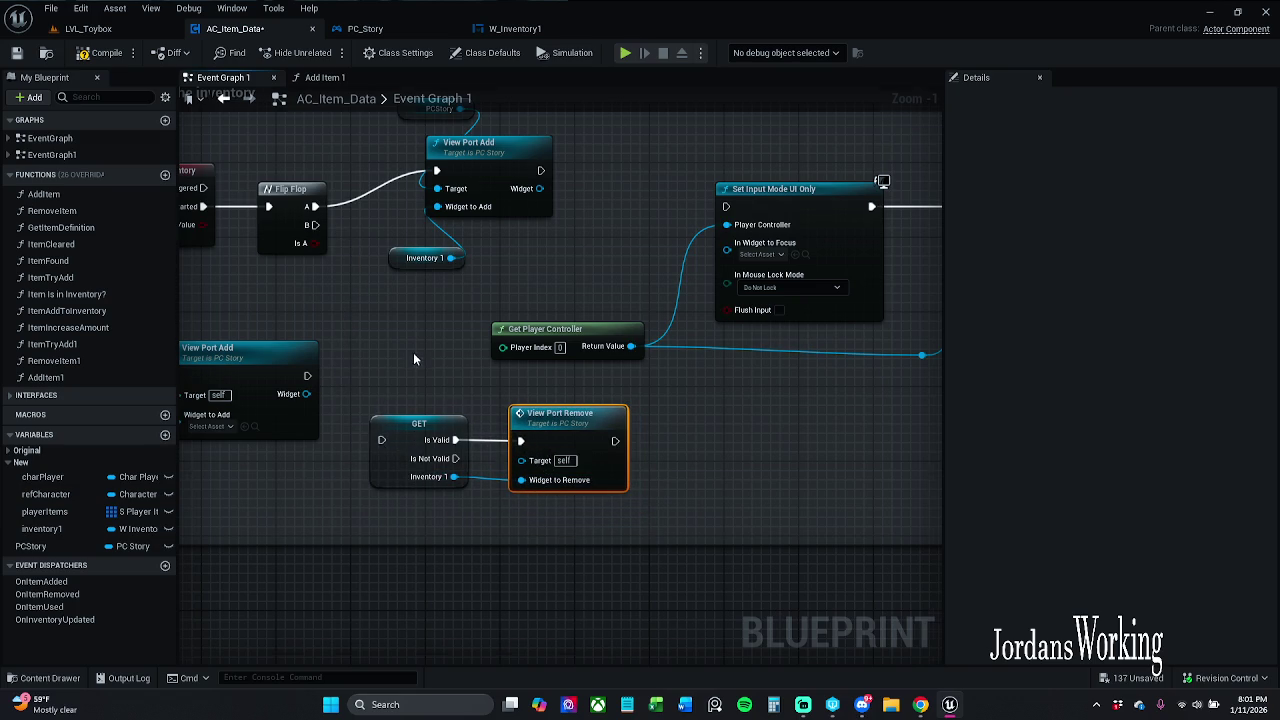
left_click_drag(413, 352, 476, 397)
scroll(490, 349, "down", 1)
mouse_move(490, 349)
left_mouse_down()
mouse_move(429, 314)
mouse_move(190, 300)
mouse_move(681, 143)
mouse_move(816, 325)
mouse_move(725, 365)
left_mouse_up()
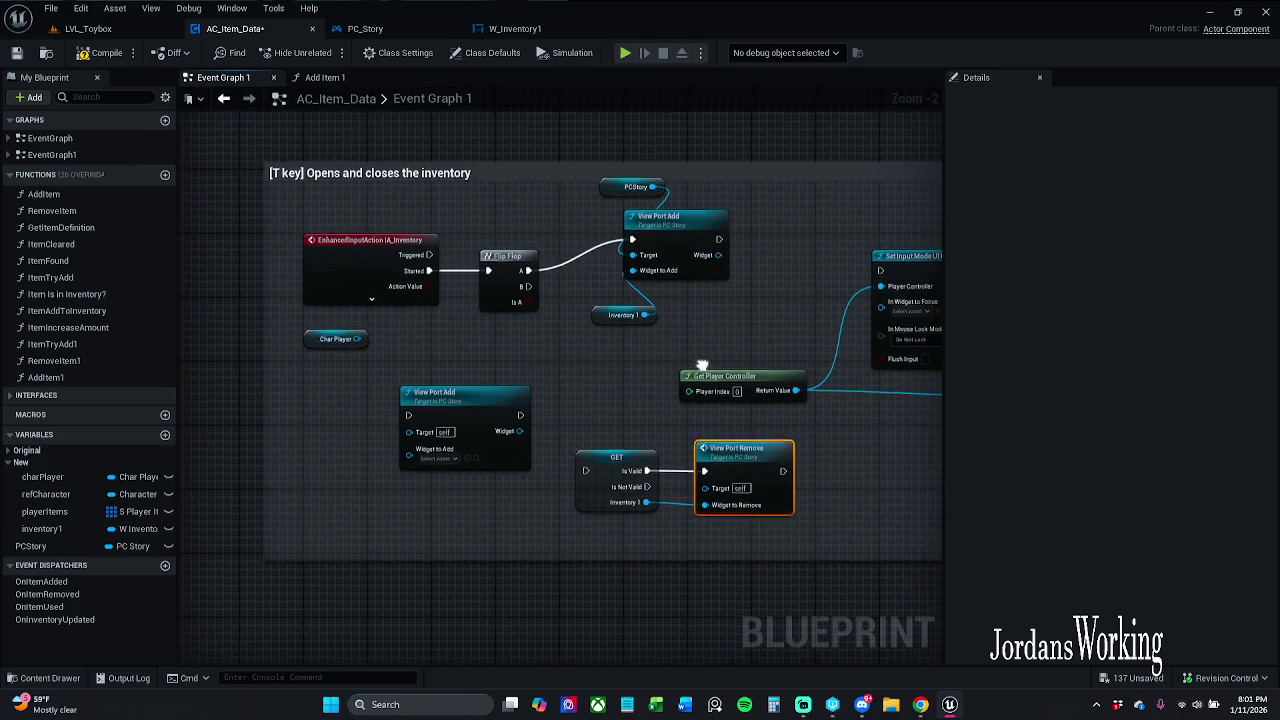
left_click_drag(731, 313, 588, 290)
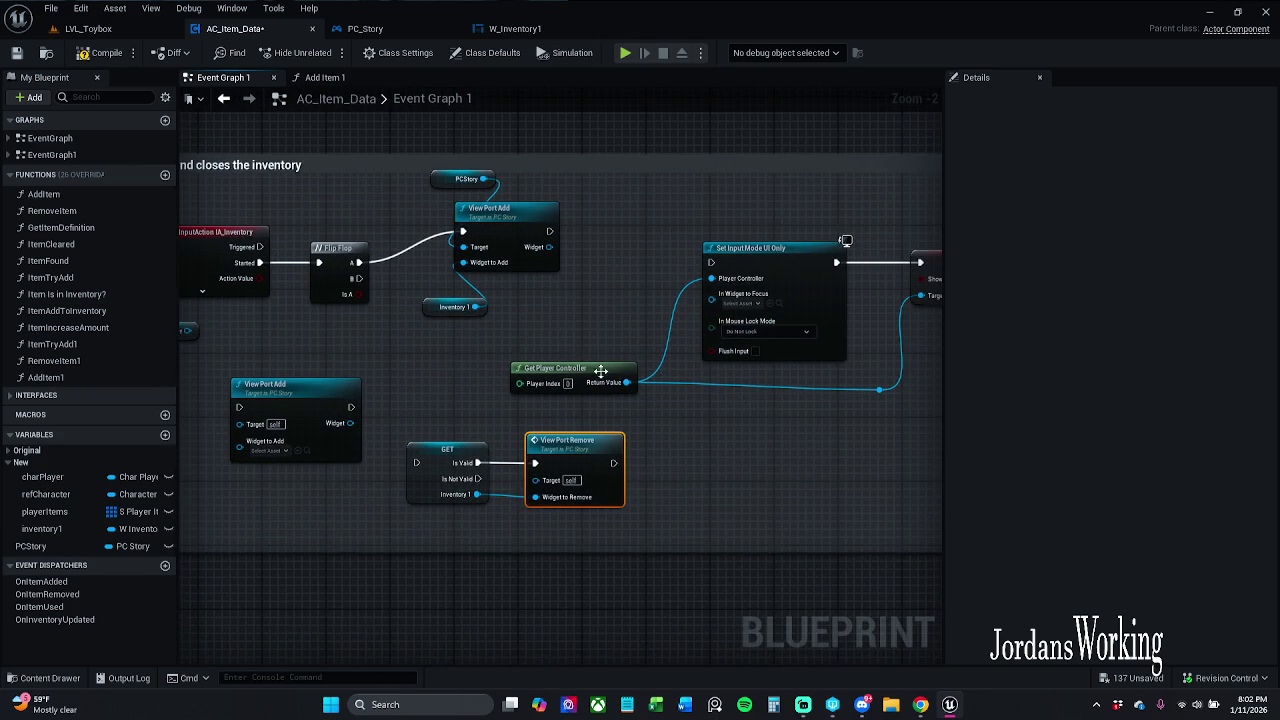
mouse_move(884, 418)
left_mouse_down()
mouse_move(870, 425)
mouse_move(790, 340)
left_mouse_up()
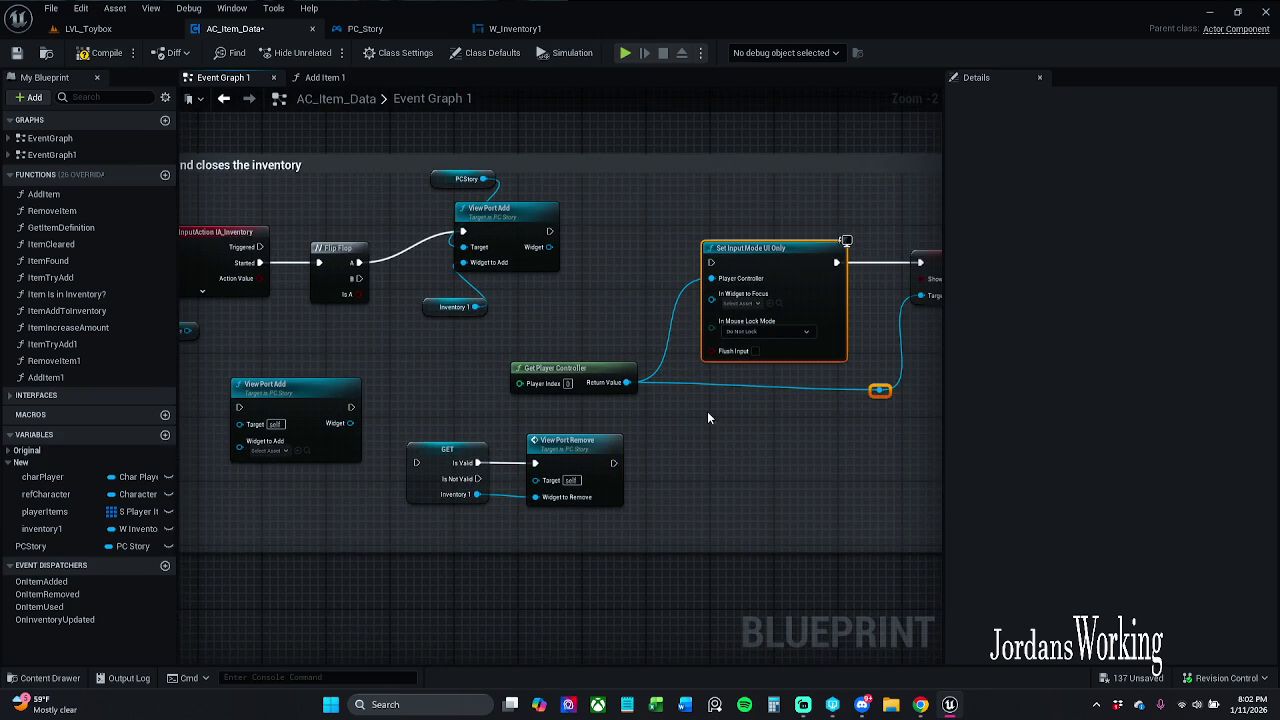
left_click(878, 393)
left_click(575, 385)
left_click(652, 433)
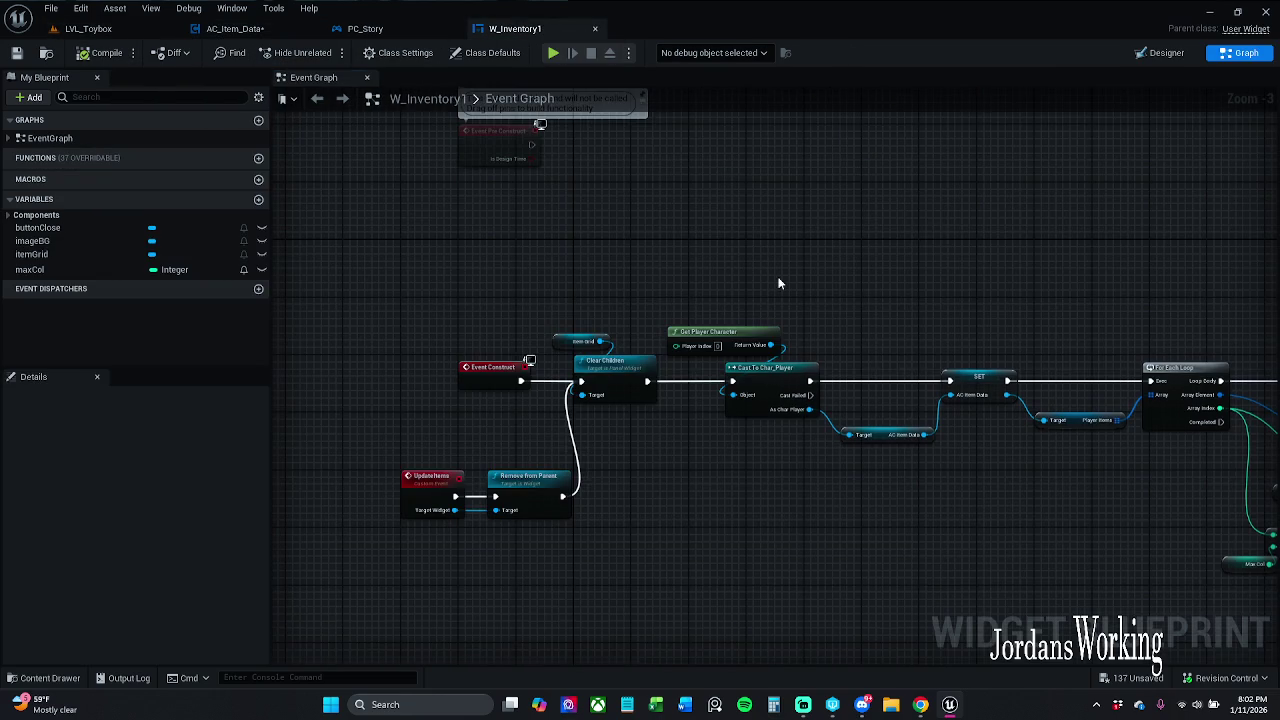
scroll(779, 284, "down", 5)
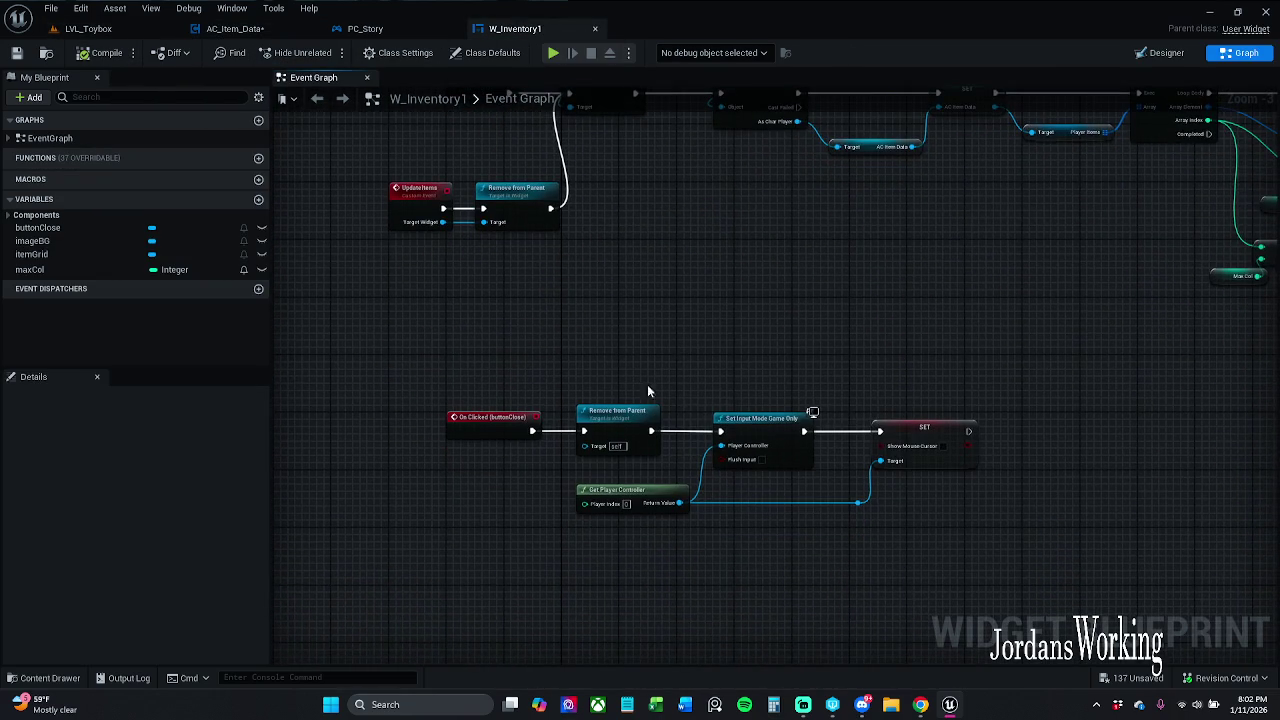
scroll(745, 413, "up", 3)
left_click_drag(646, 344, 782, 369)
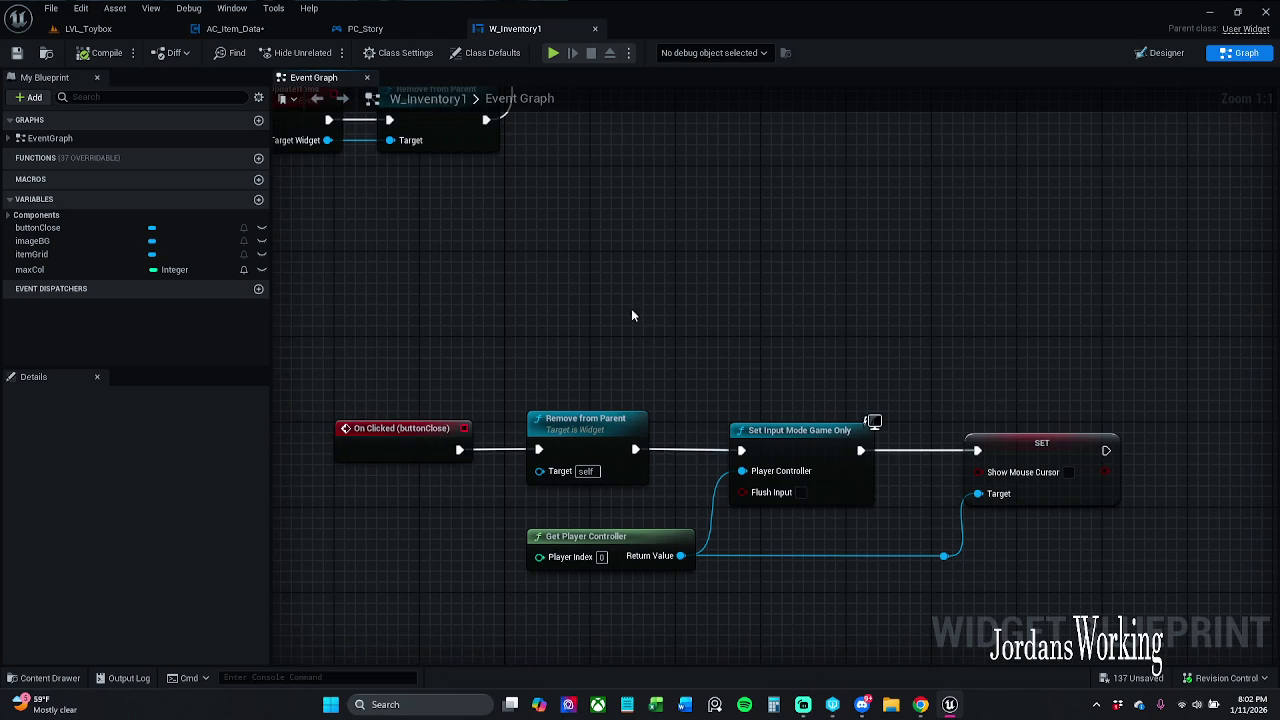
scroll(630, 300, "down", 5)
scroll(690, 310, "up", 2)
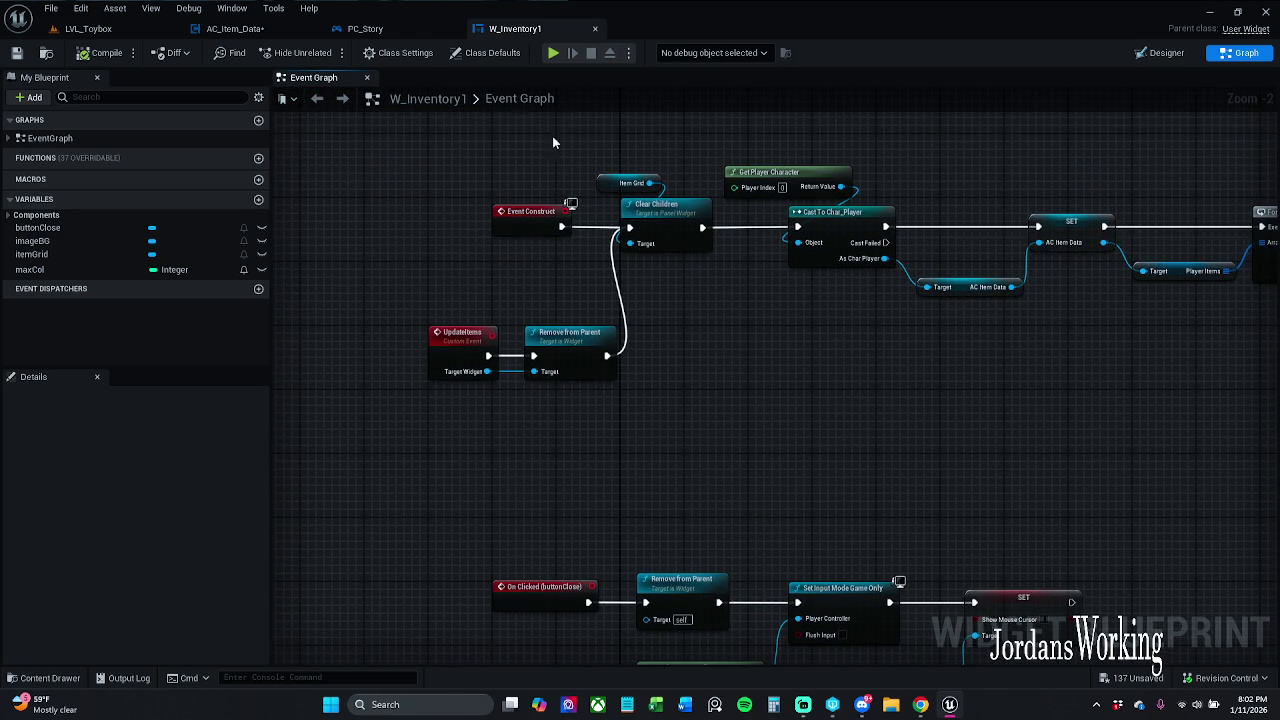
left_click(365, 28)
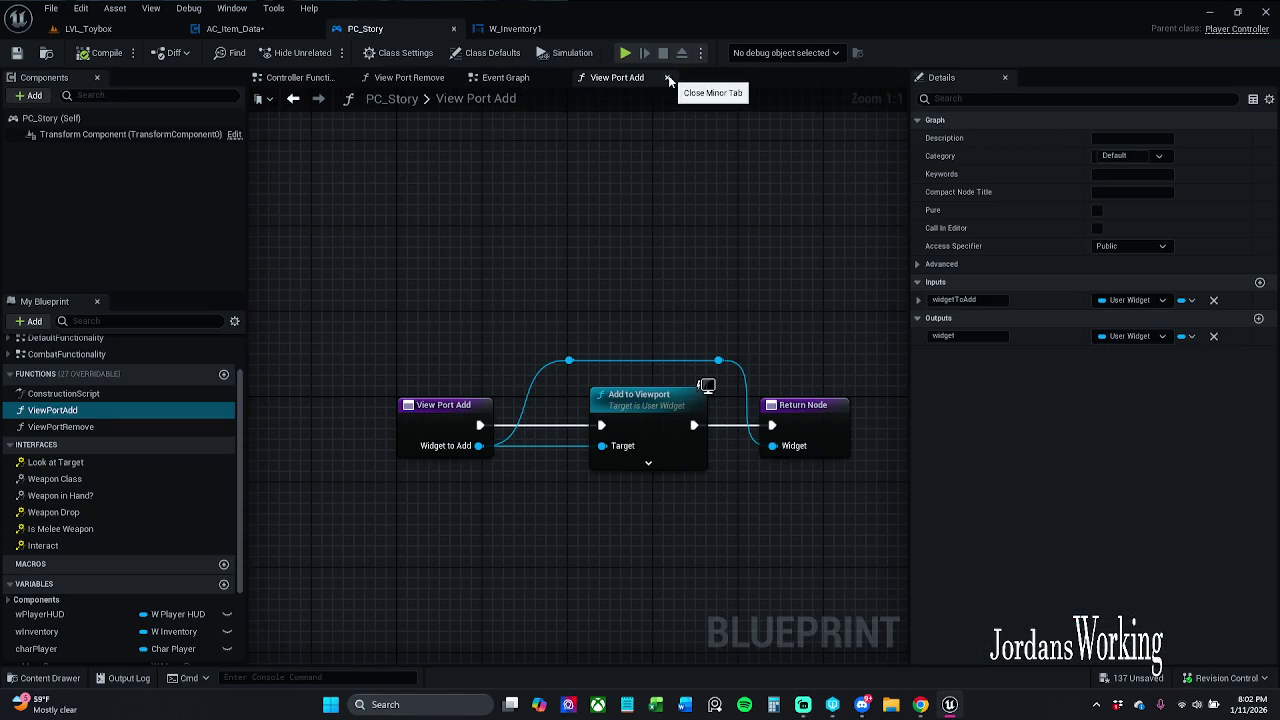
left_click(250, 28)
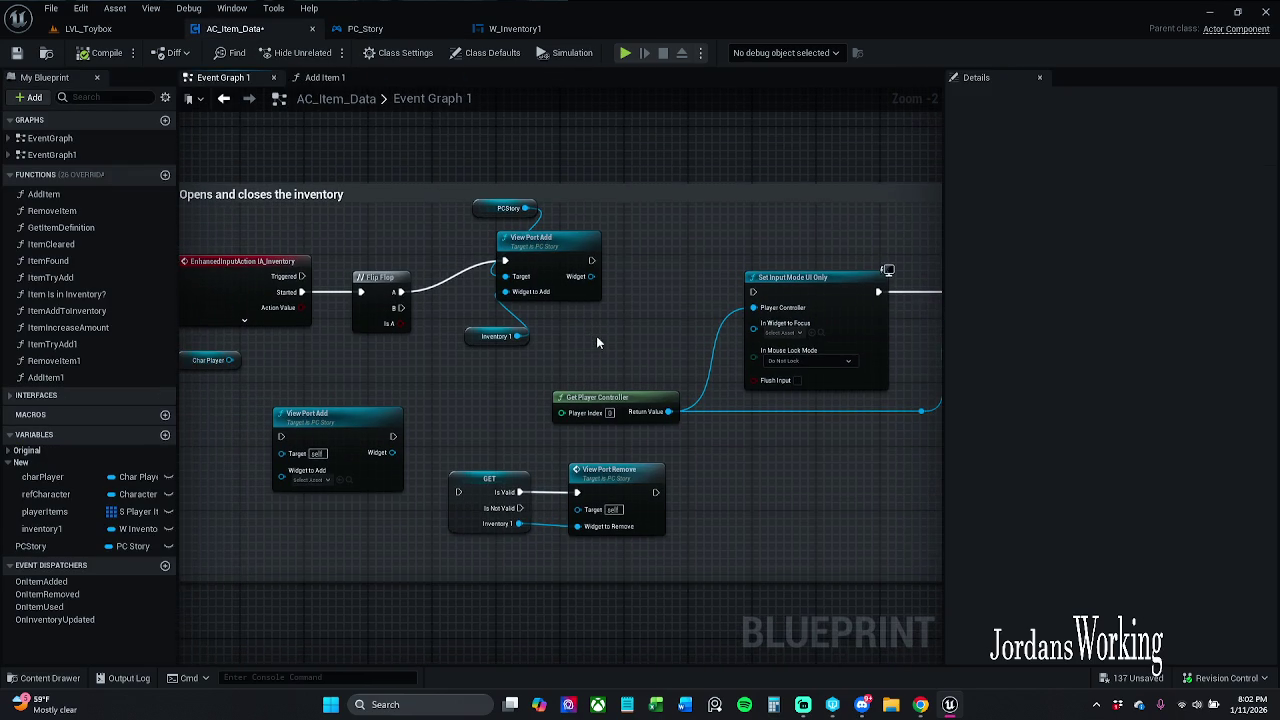
Step: Shift the Set Input Mode nodes up-left and wire View Port Add into Set Input Mode UI Only
scroll(740, 308, "up", 2)
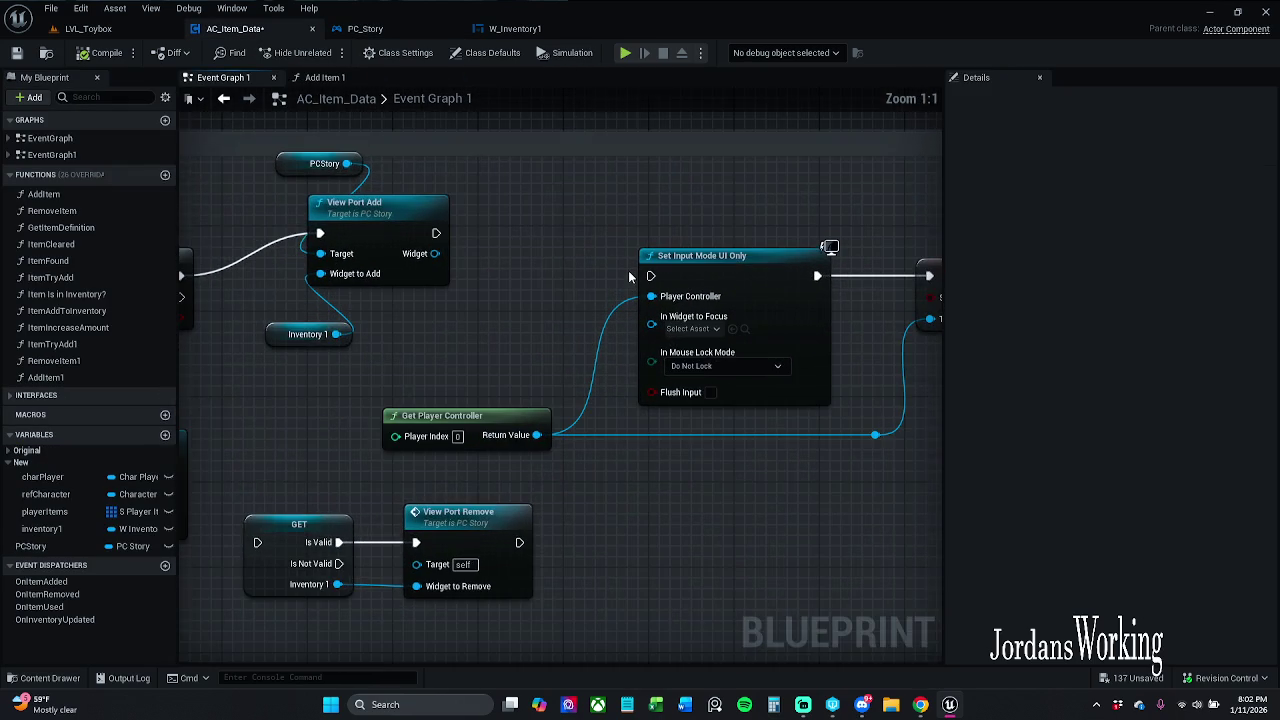
mouse_move(433, 259)
left_mouse_down()
mouse_move(678, 414)
mouse_move(881, 453)
left_mouse_up()
left_click_drag(795, 307, 776, 275)
left_click(659, 286)
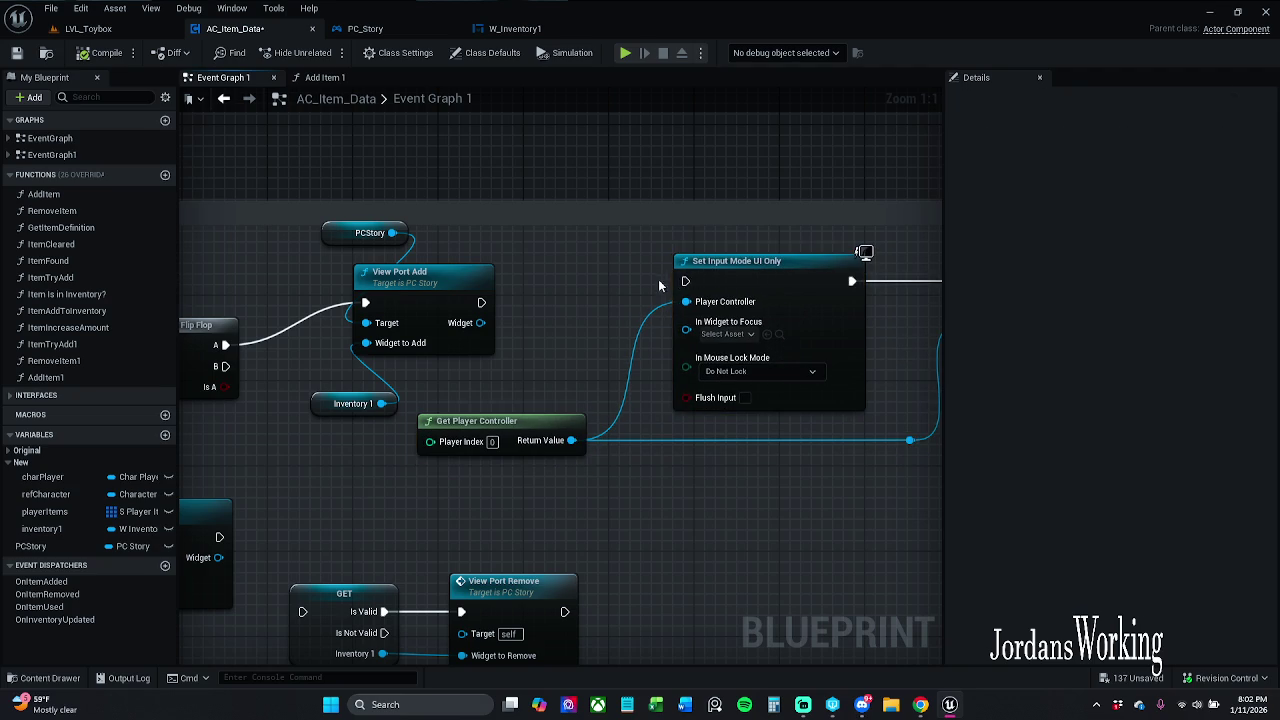
left_click_drag(686, 281, 482, 302)
Step: Move the input mode, cursor and View Port Add nodes down into alignment
mouse_move(548, 252)
left_mouse_down()
mouse_move(857, 506)
mouse_move(991, 496)
mouse_move(942, 536)
left_mouse_up()
left_click_drag(692, 334, 703, 356)
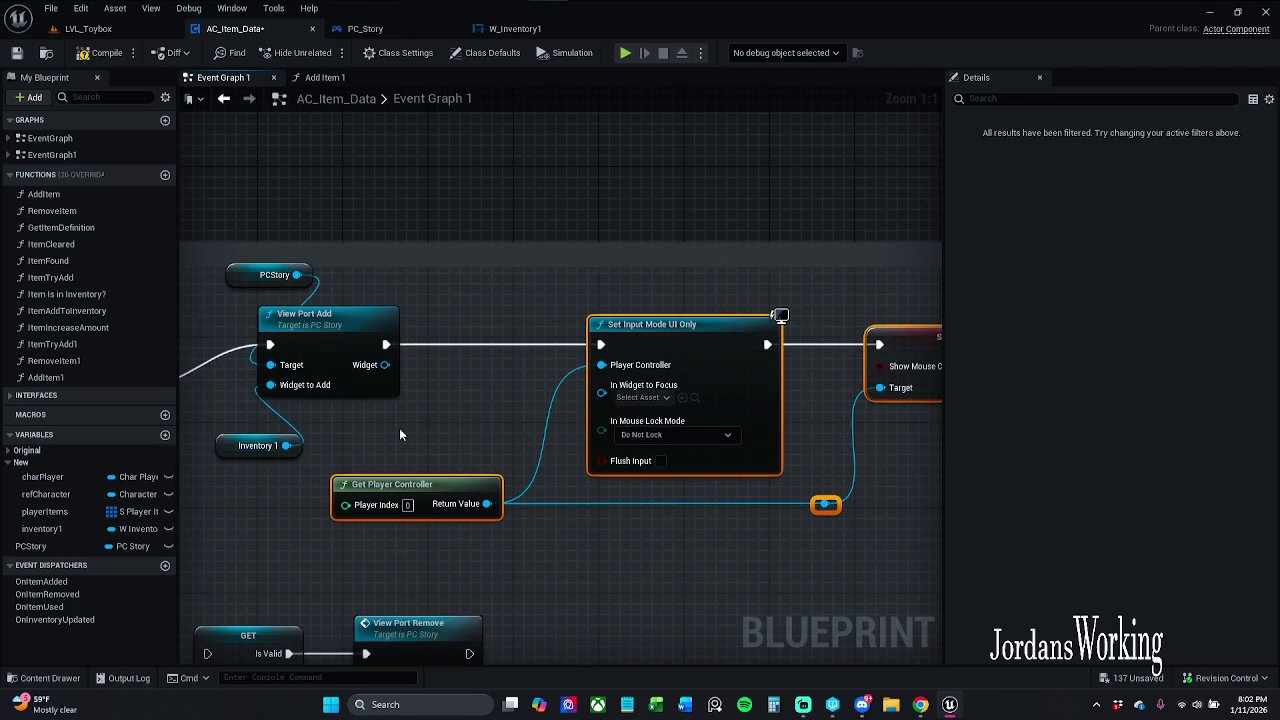
left_click(330, 330, "shift")
left_click(256, 446, "shift")
left_click(270, 275, "shift")
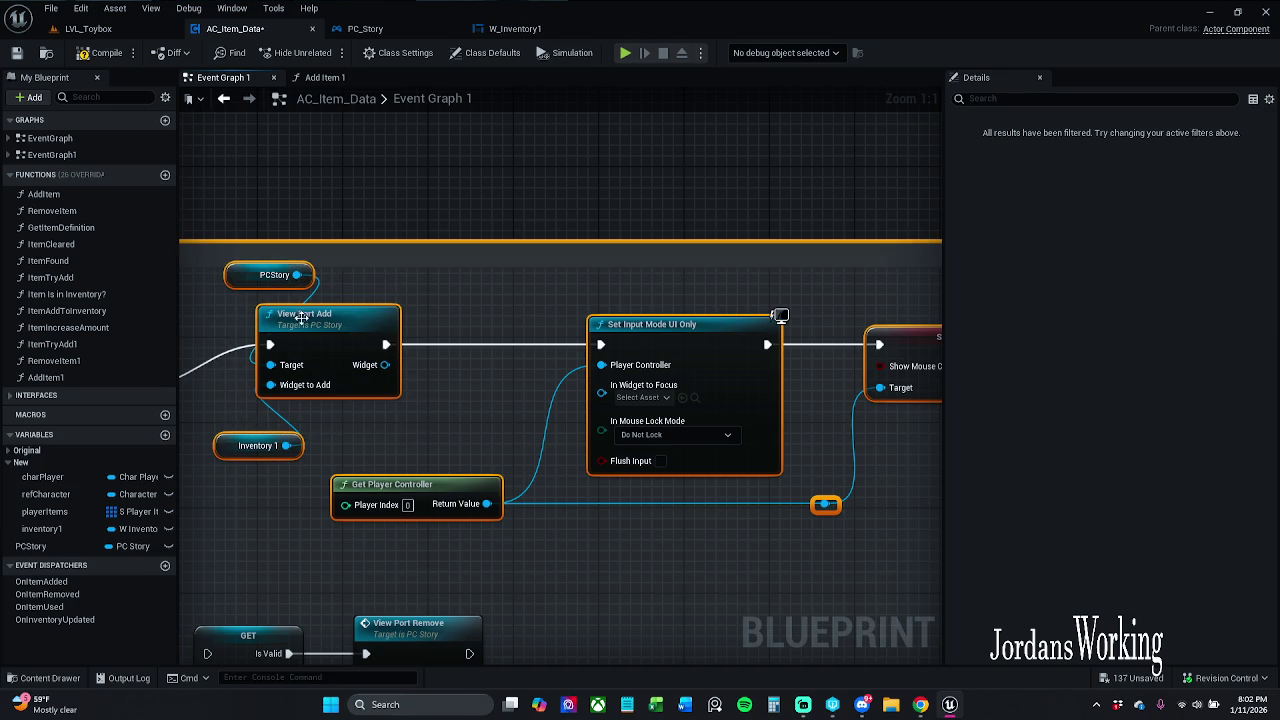
mouse_move(301, 317)
left_mouse_down()
mouse_move(341, 355)
mouse_move(542, 464)
mouse_move(528, 412)
left_mouse_up()
Step: Reposition the Char Player, input action, Flip Flop, Inventory 1 and PCStory nodes for a tidy layout
left_click_drag(309, 356, 362, 399)
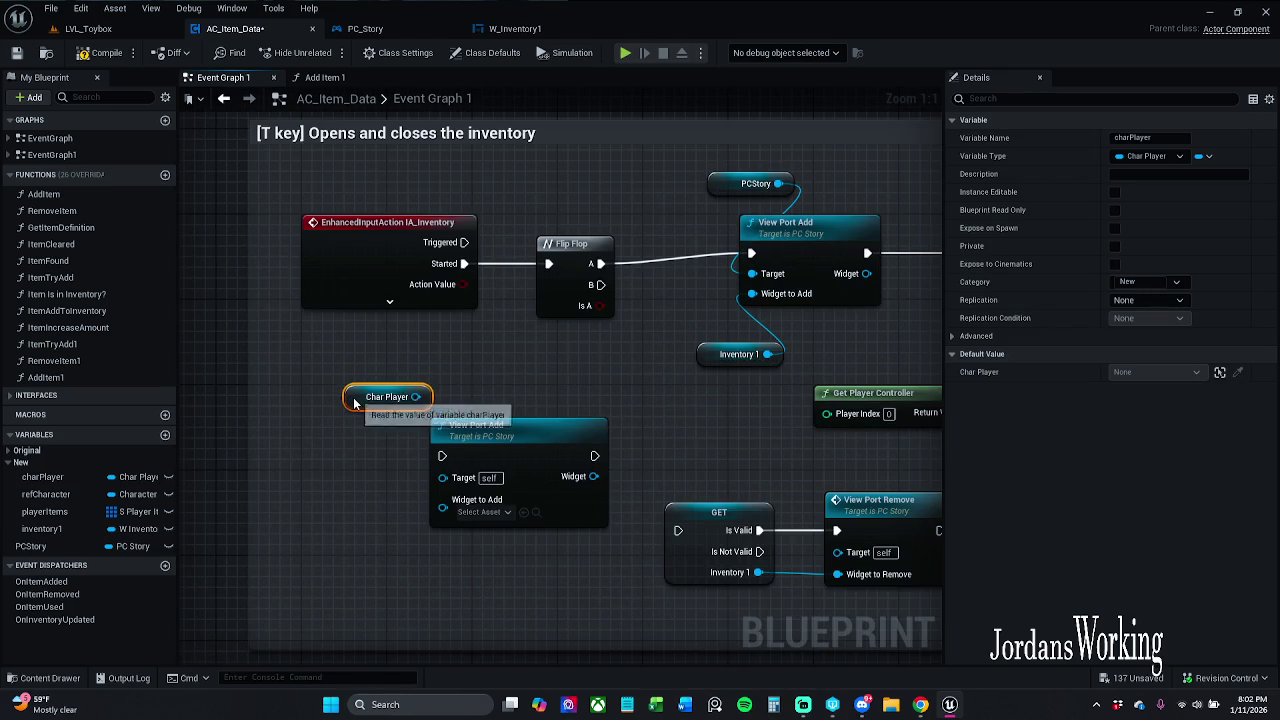
left_click(462, 380)
mouse_move(466, 373)
left_mouse_down()
mouse_move(534, 284)
mouse_move(590, 289)
mouse_move(393, 226)
left_mouse_up()
left_click(568, 265)
left_click_drag(548, 325, 548, 303)
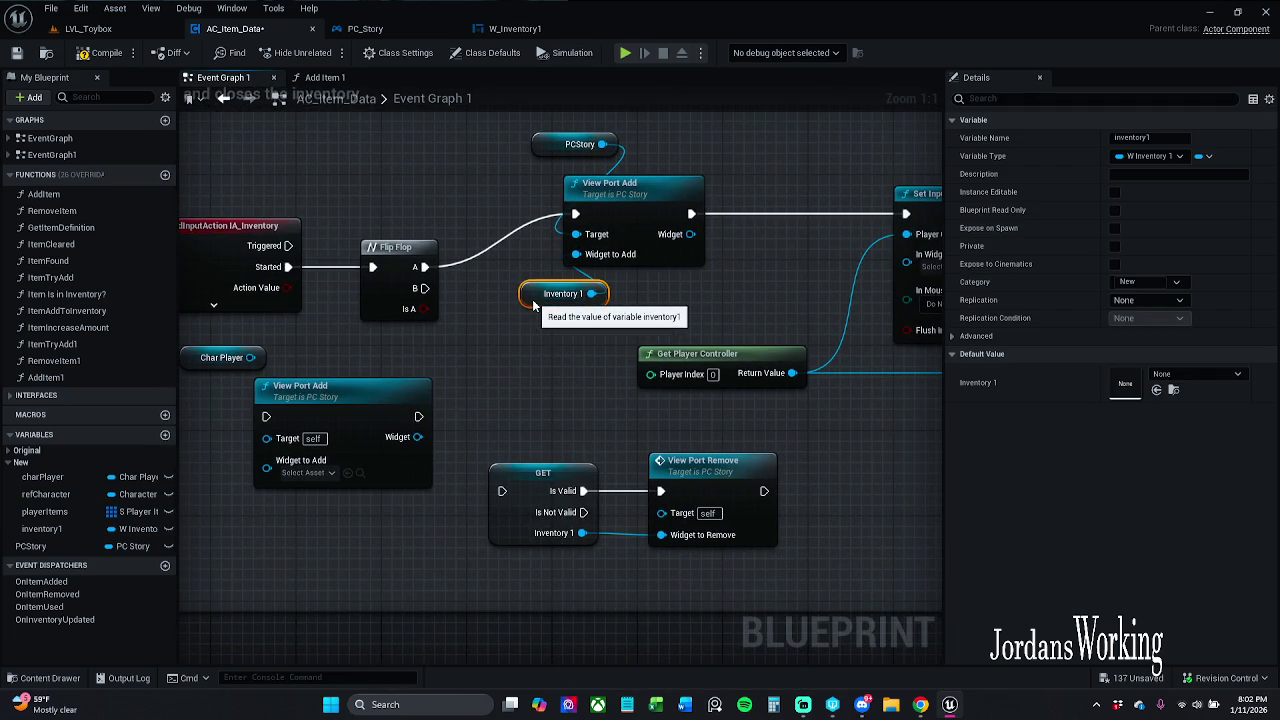
left_click_drag(534, 151, 519, 162)
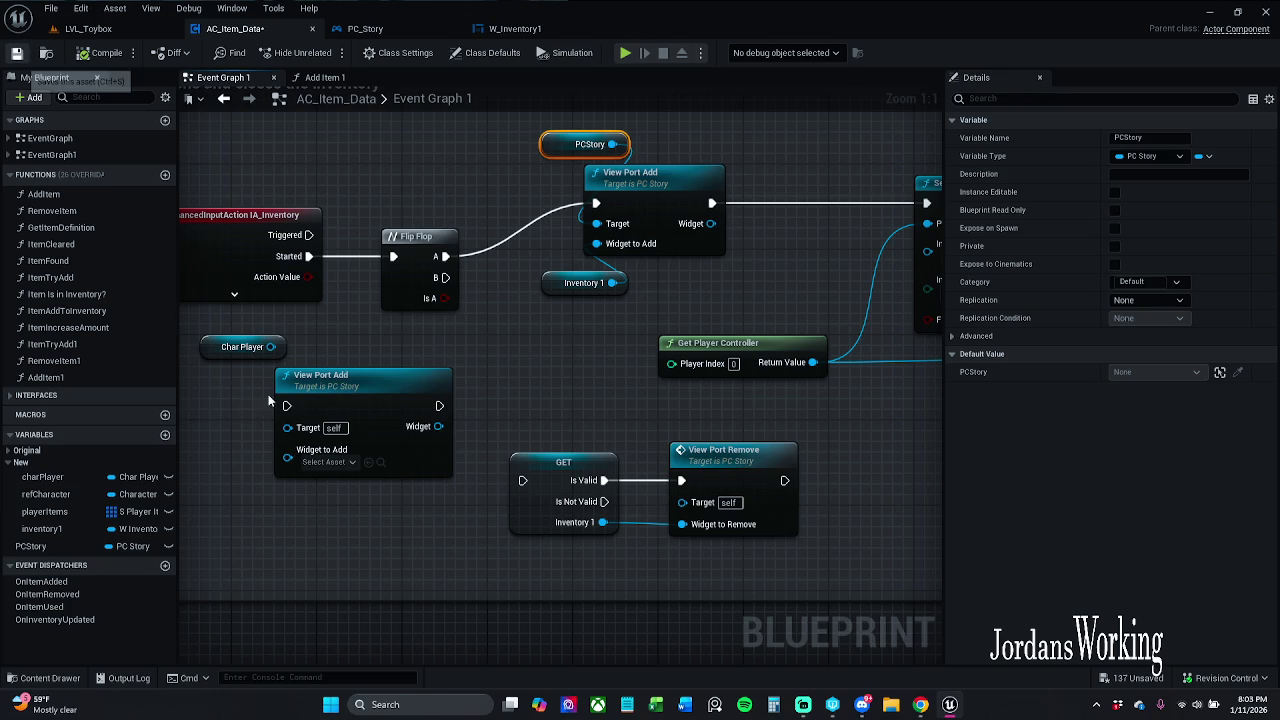
Step: Save AC_Item_Data and delete the unused Char Player node
key("ctrl+s")
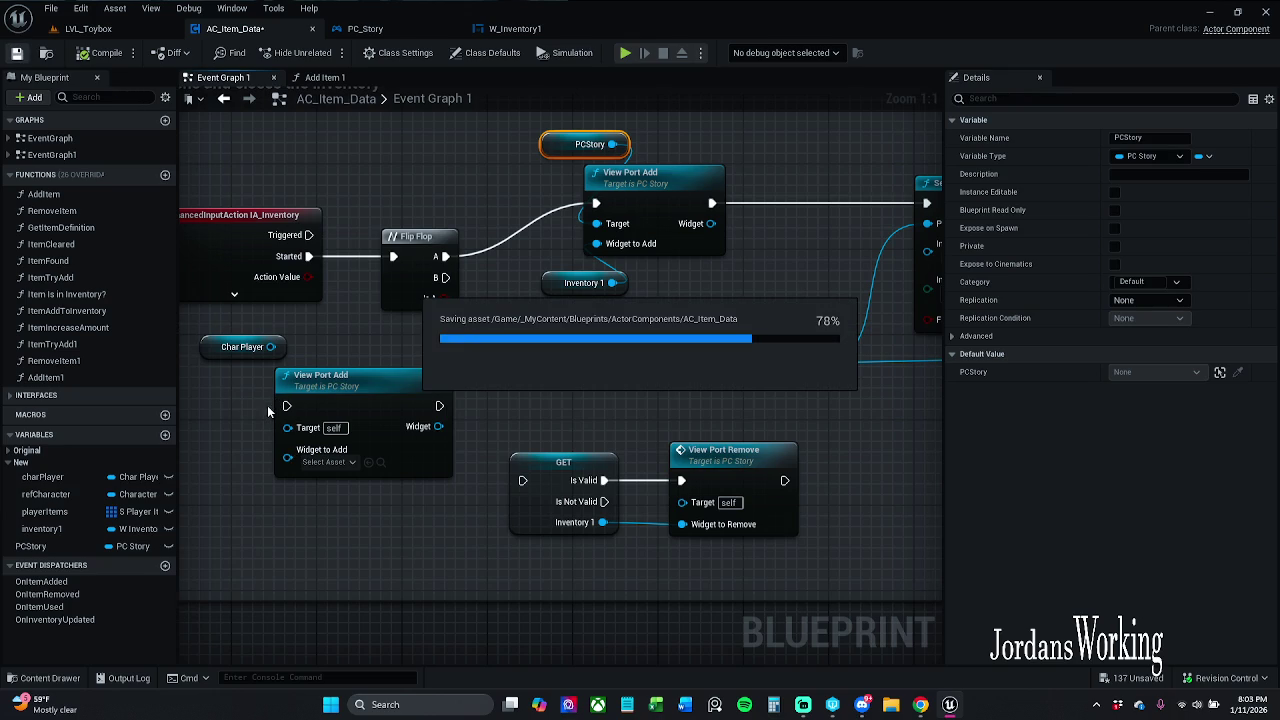
left_click_drag(234, 407, 290, 345)
left_click_drag(333, 400, 320, 421)
left_click(314, 363)
left_click(236, 370)
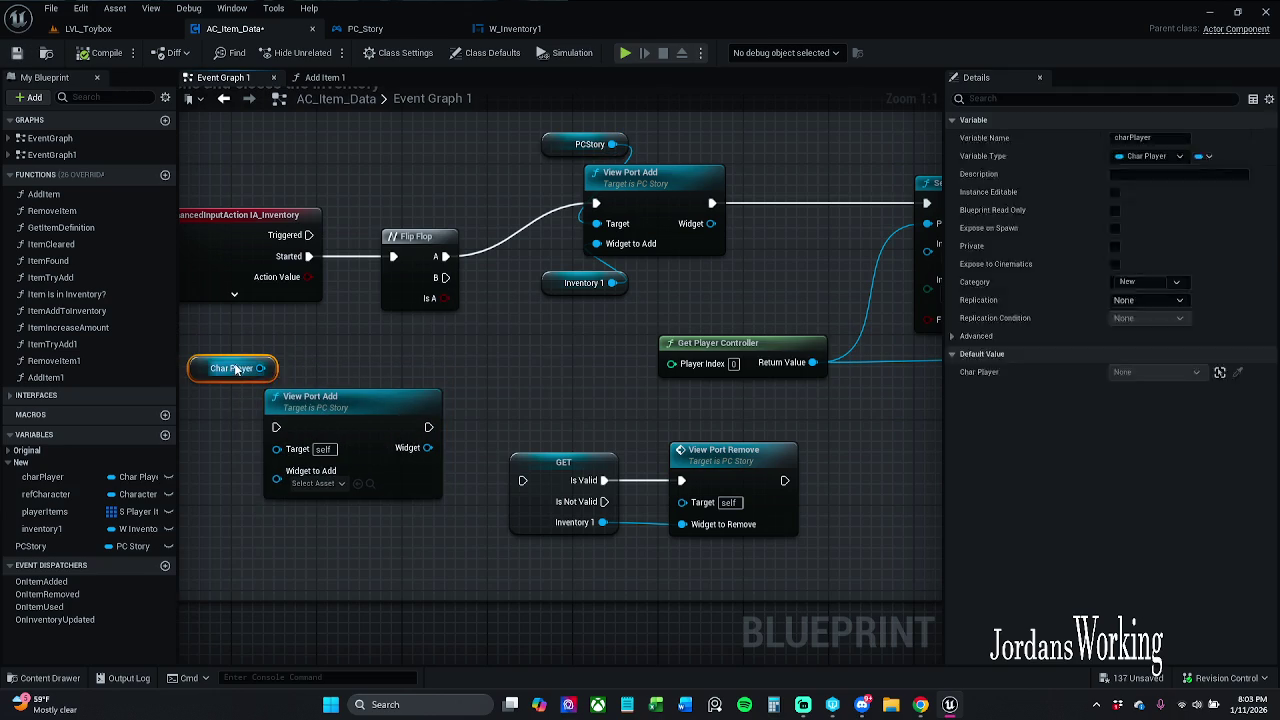
key("Delete")
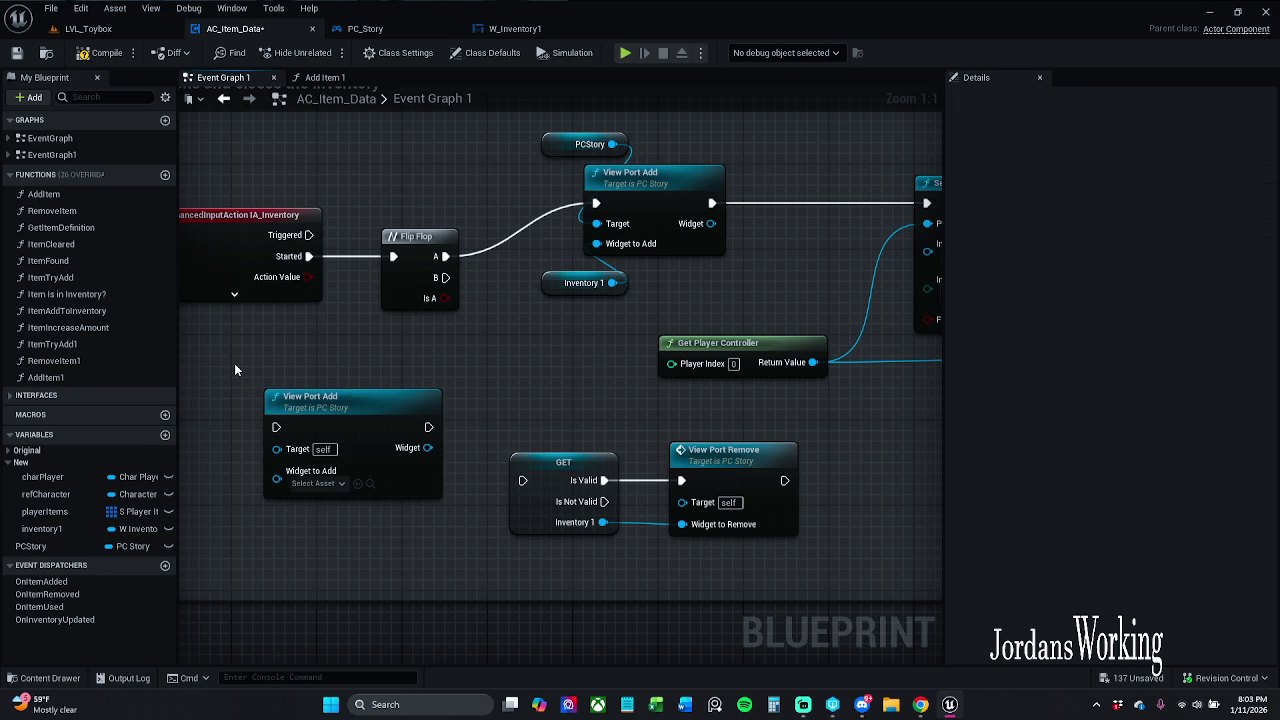
Step: Delete the spare View Port Add node and save the blueprint
scroll(420, 380, "down", 1)
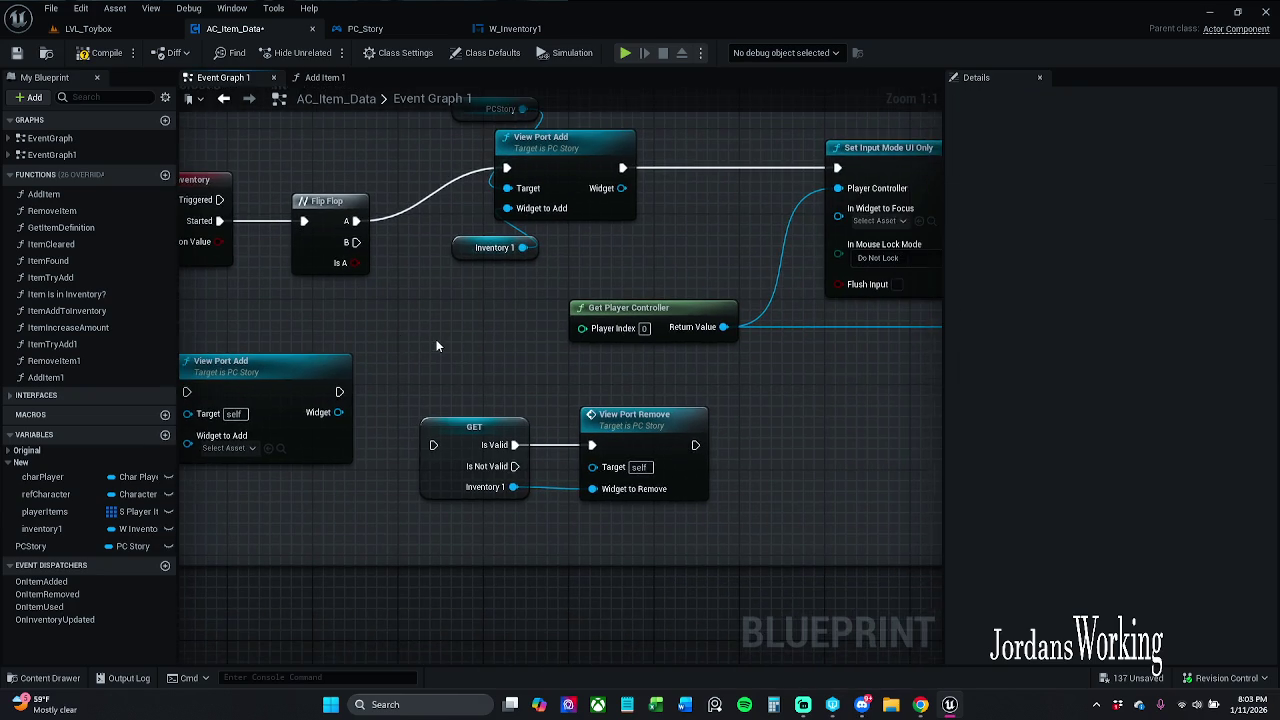
left_click_drag(457, 327, 521, 316)
left_click(388, 368)
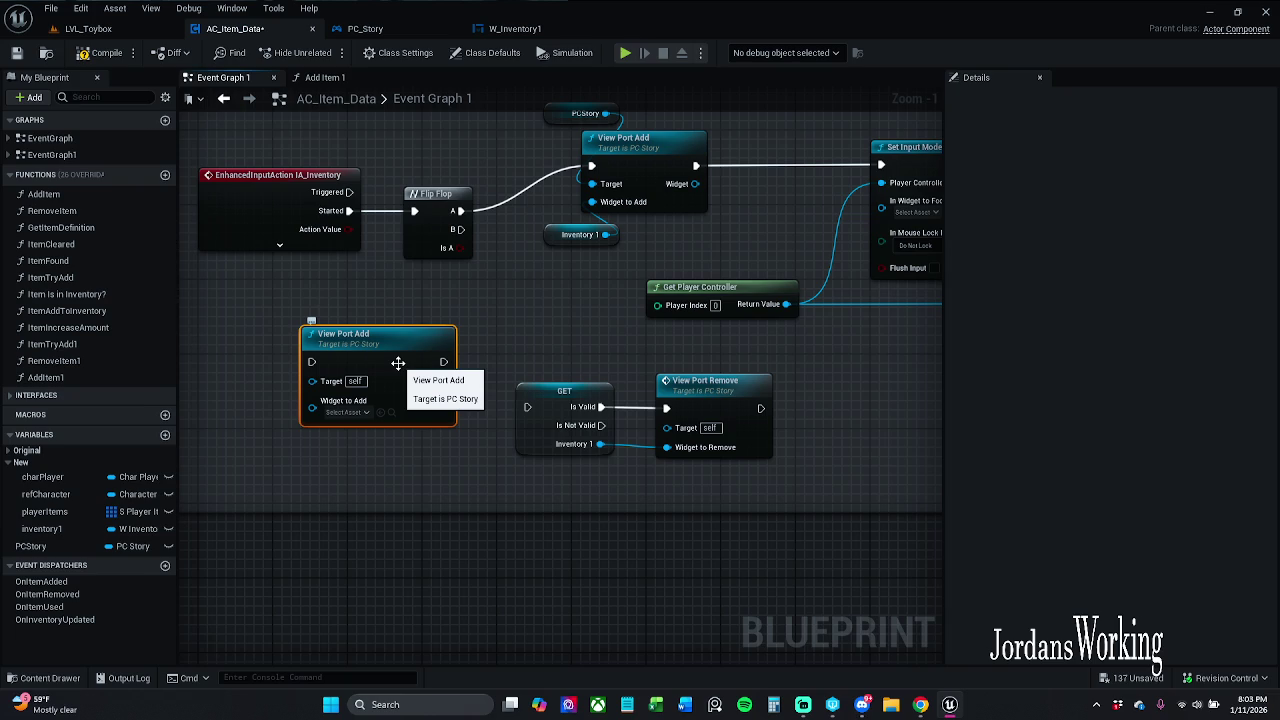
key("Delete")
mouse_move(385, 390)
left_mouse_down()
mouse_move(329, 394)
mouse_move(398, 402)
left_mouse_up()
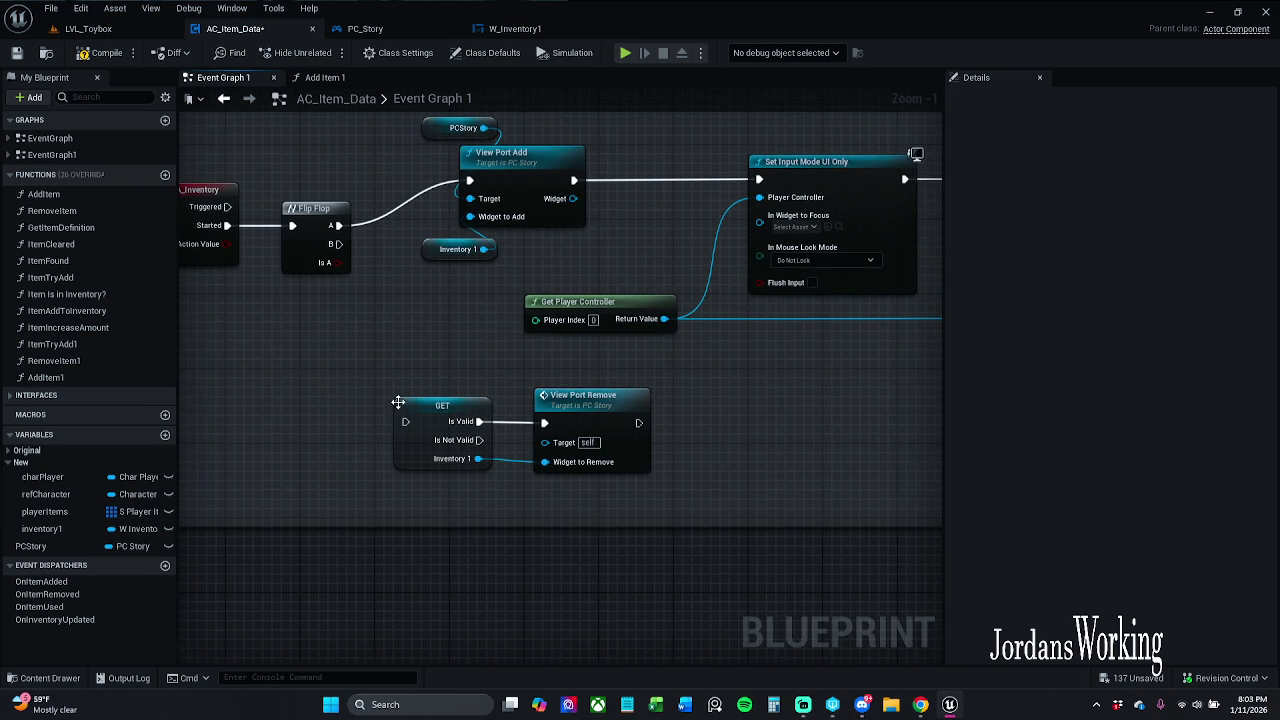
left_click(16, 52)
Step: Delete the GET and View Port Remove nodes, move the input action and Flip Flop down, and save
scroll(478, 358, "down", 1)
left_click_drag(480, 353, 590, 430)
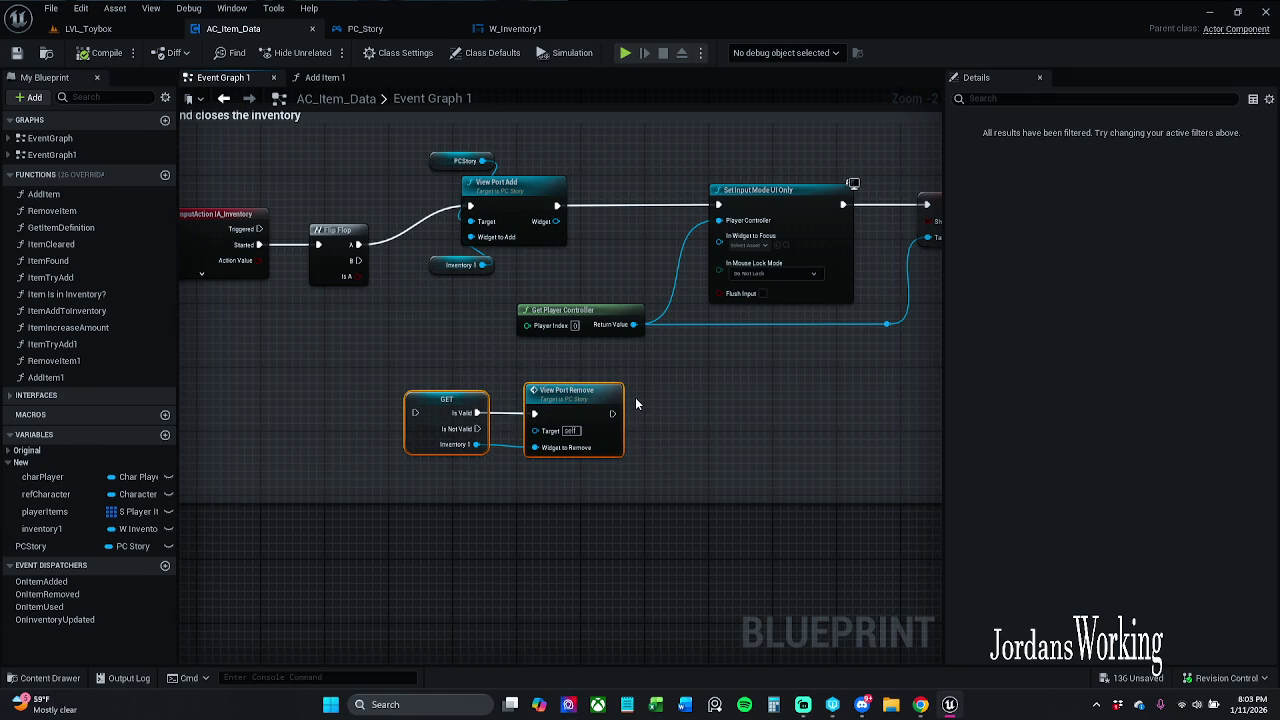
key("Delete")
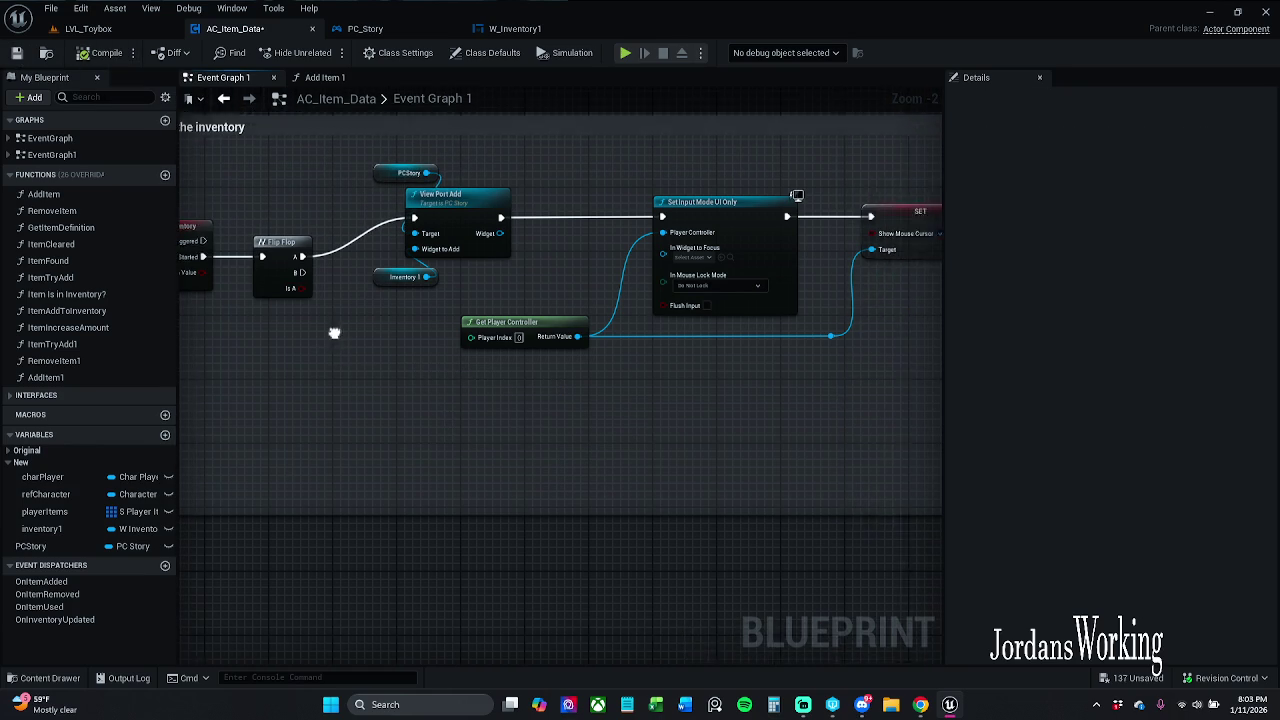
scroll(391, 345, "down", 3)
left_click_drag(391, 347, 656, 262)
scroll(460, 290, "up", 2)
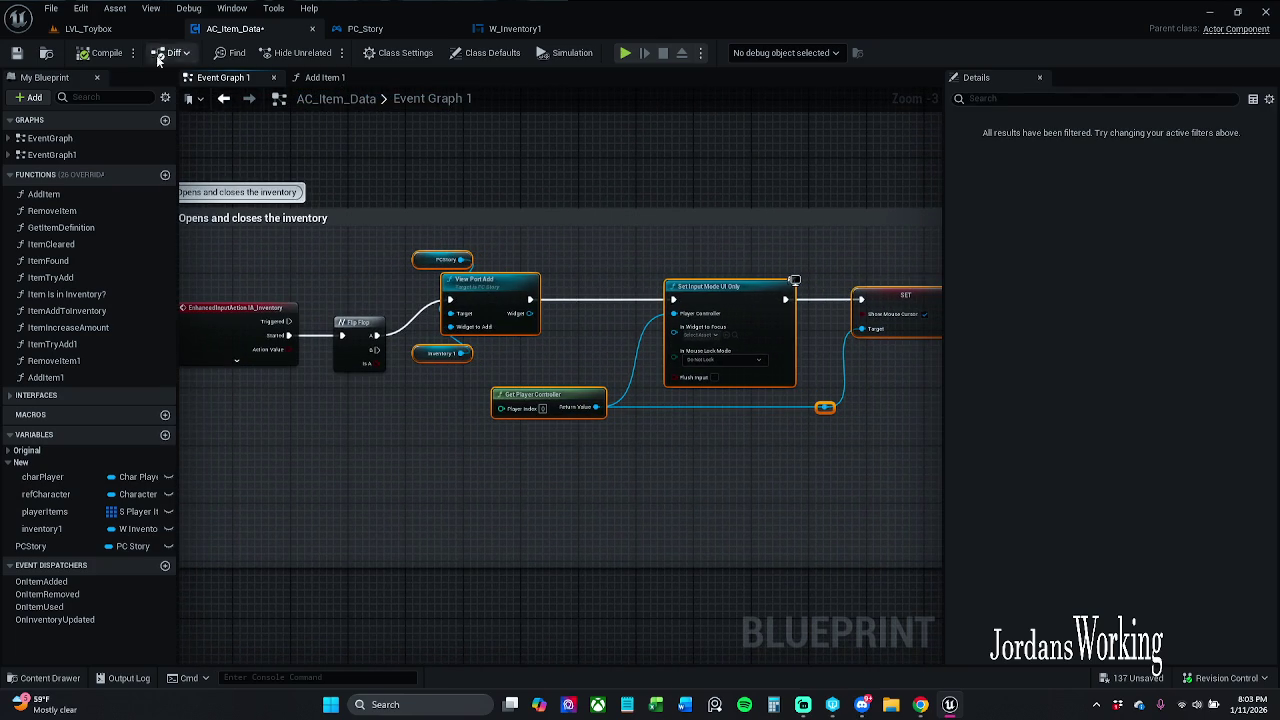
mouse_move(236, 428)
left_mouse_down()
mouse_move(364, 322)
mouse_move(347, 389)
mouse_move(433, 408)
left_mouse_up()
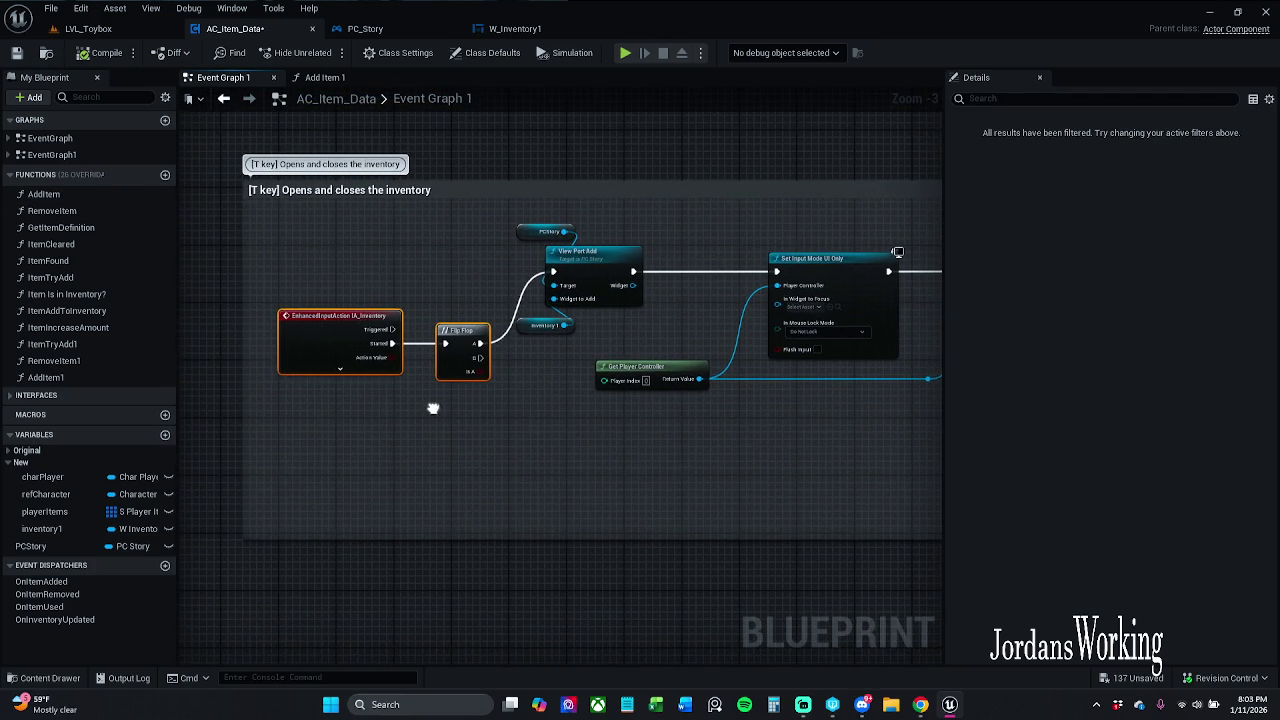
left_click(181, 139)
left_click(16, 54)
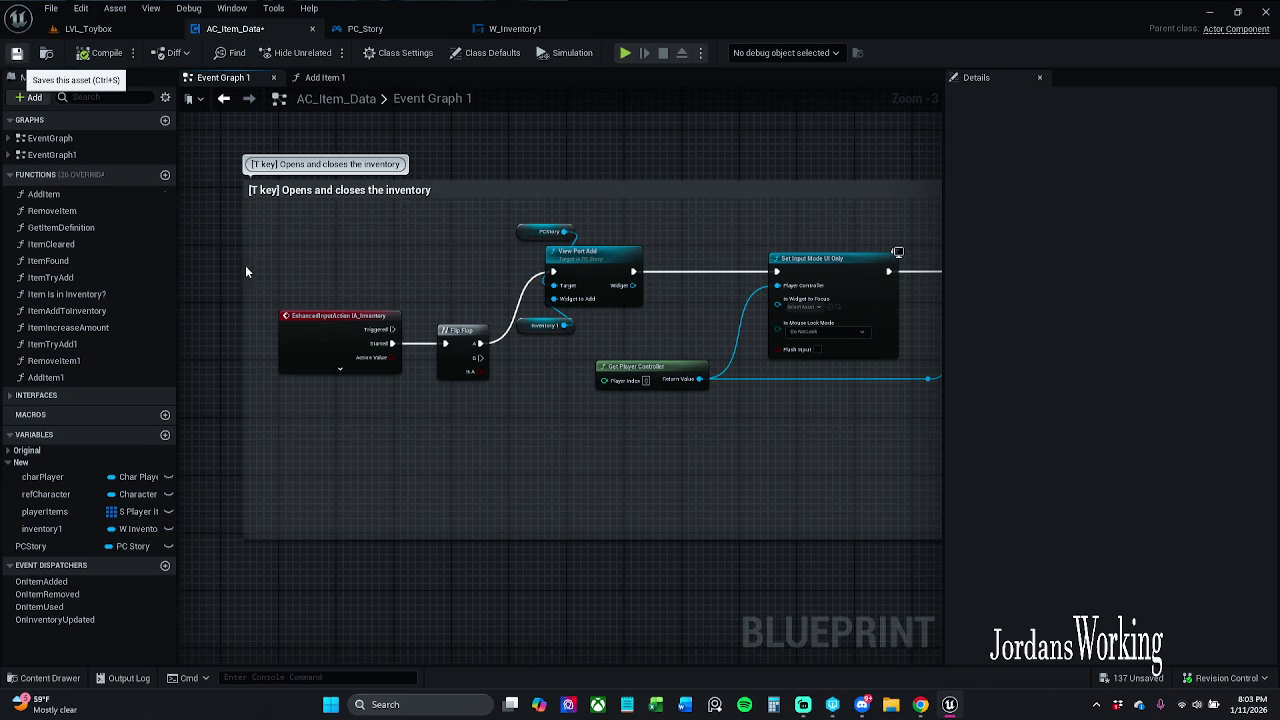
Step: Open the ItemTryAdd1 function graph and bring its Make Item Data and Branch nodes into view
left_click(325, 77)
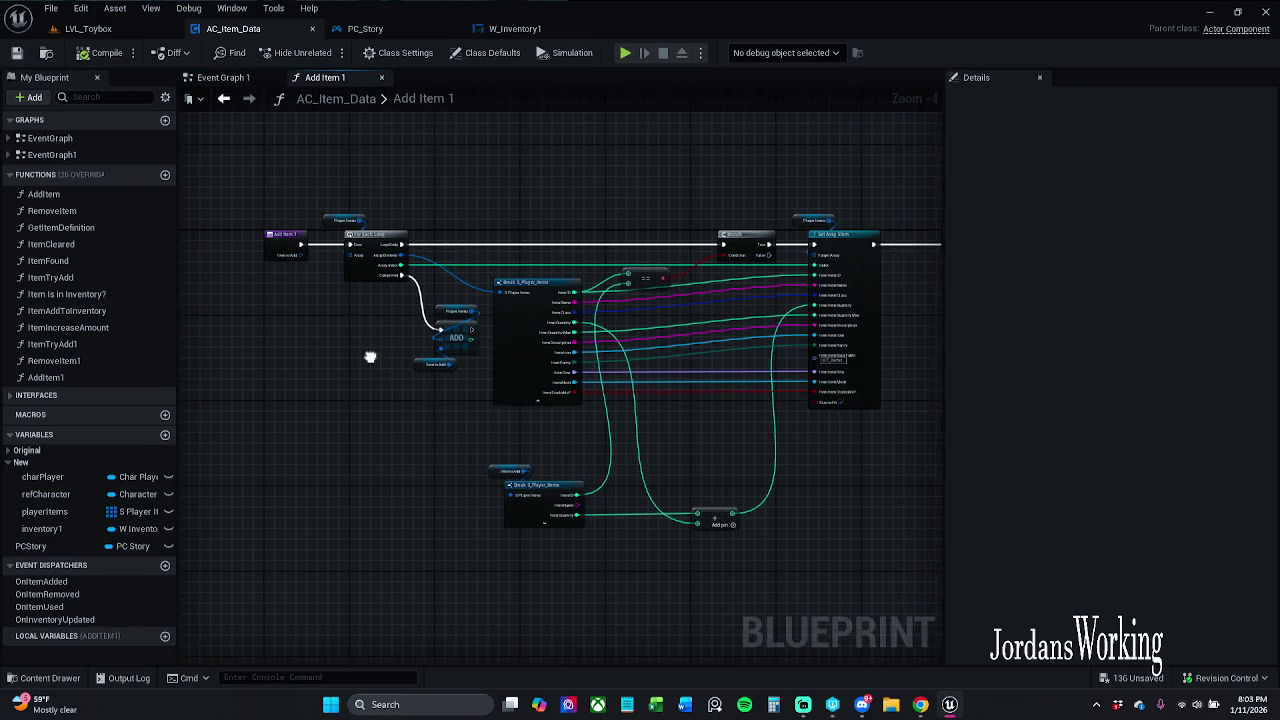
left_click(224, 77)
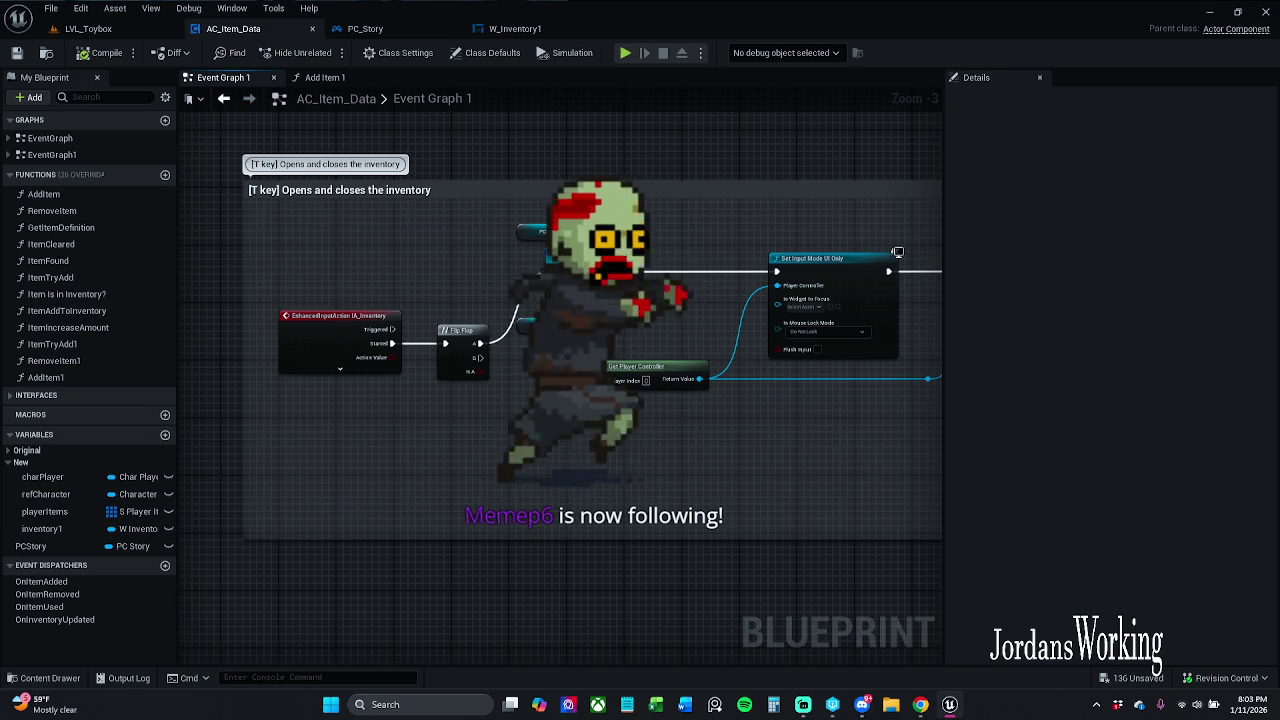
left_click(325, 77)
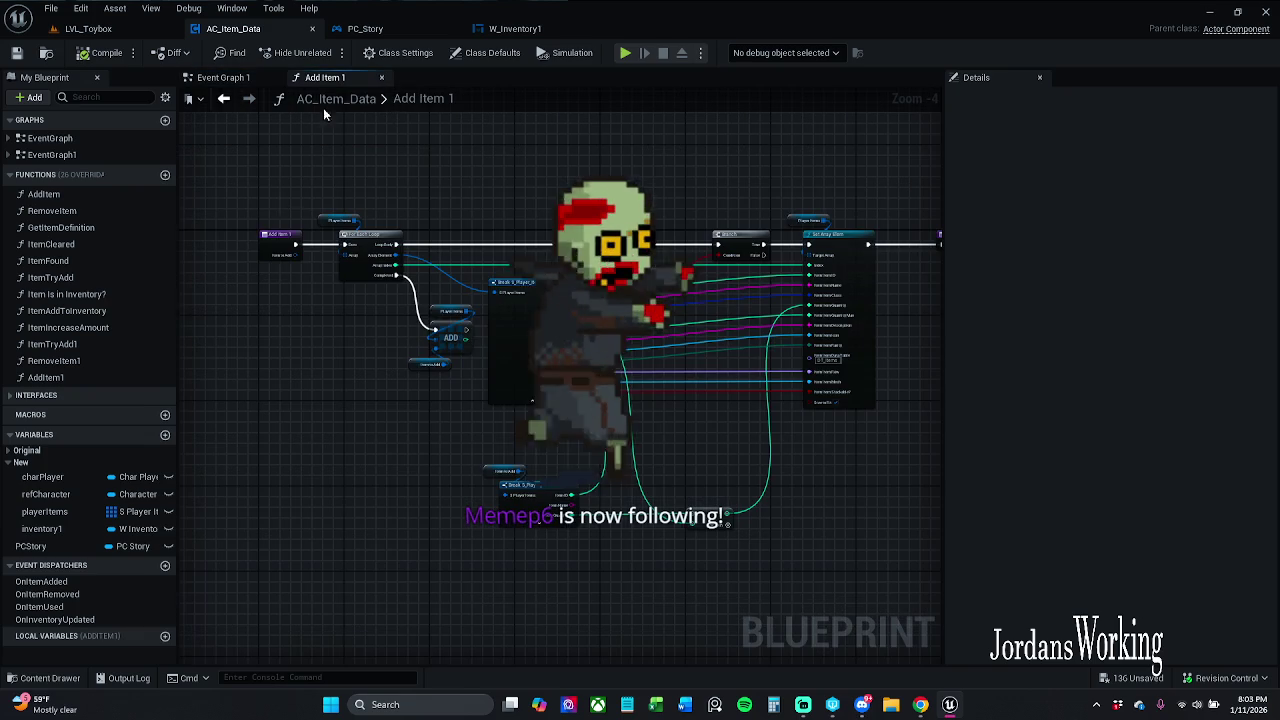
double_click(78, 346)
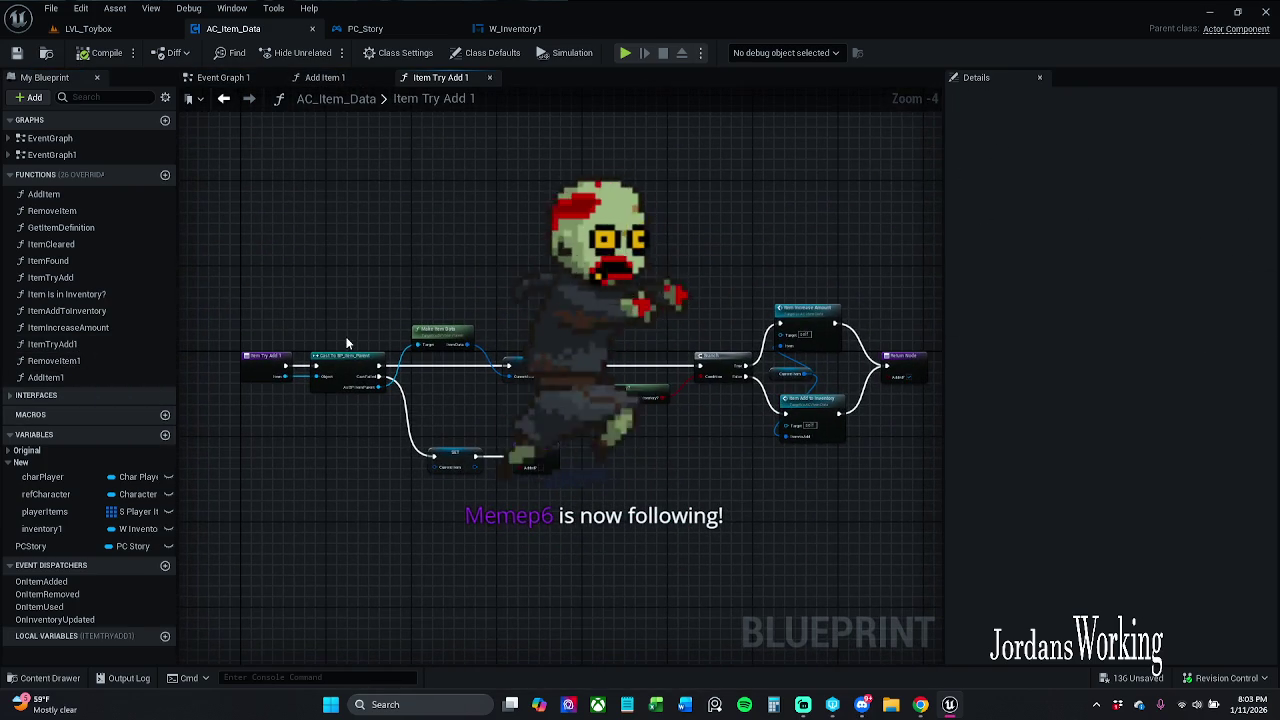
left_click_drag(291, 329, 470, 262)
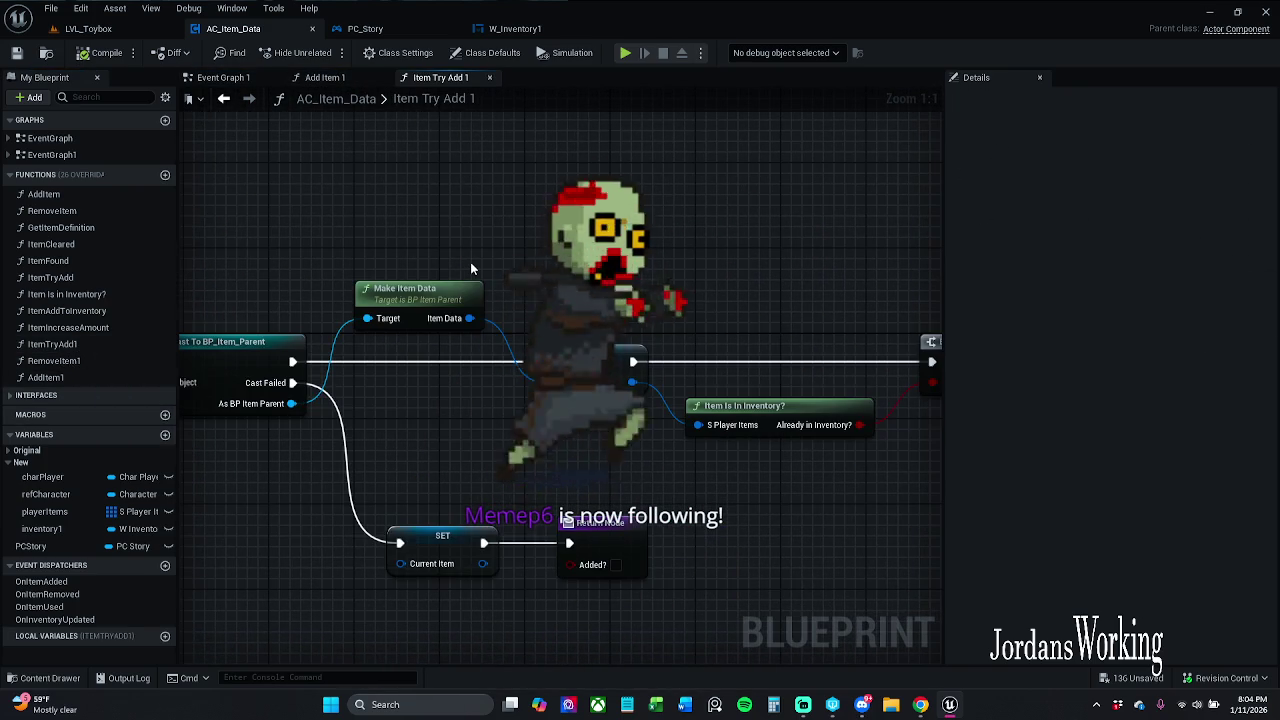
mouse_move(737, 287)
left_mouse_down()
mouse_move(511, 279)
mouse_move(594, 271)
left_mouse_up()
Step: Inspect the Item Is In Inventory? function graph and return to Item Try Add 1
double_click(640, 390)
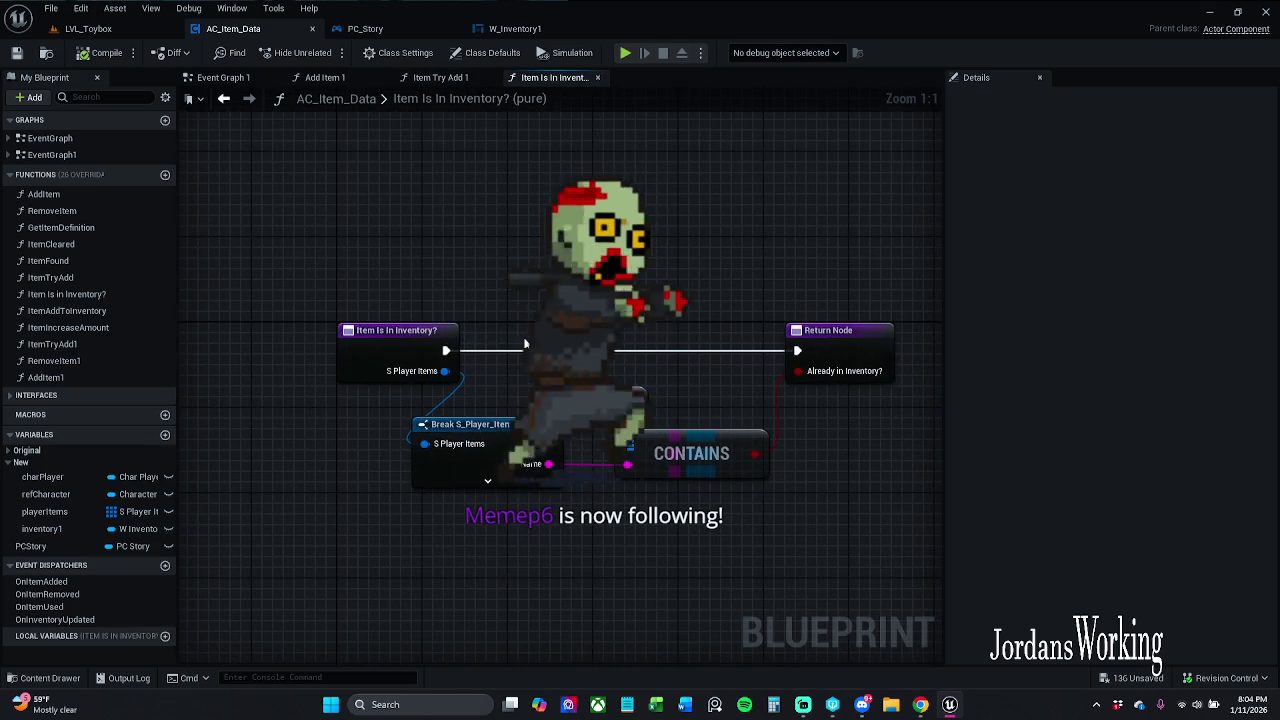
left_click(440, 77)
left_click_drag(600, 440, 565, 416)
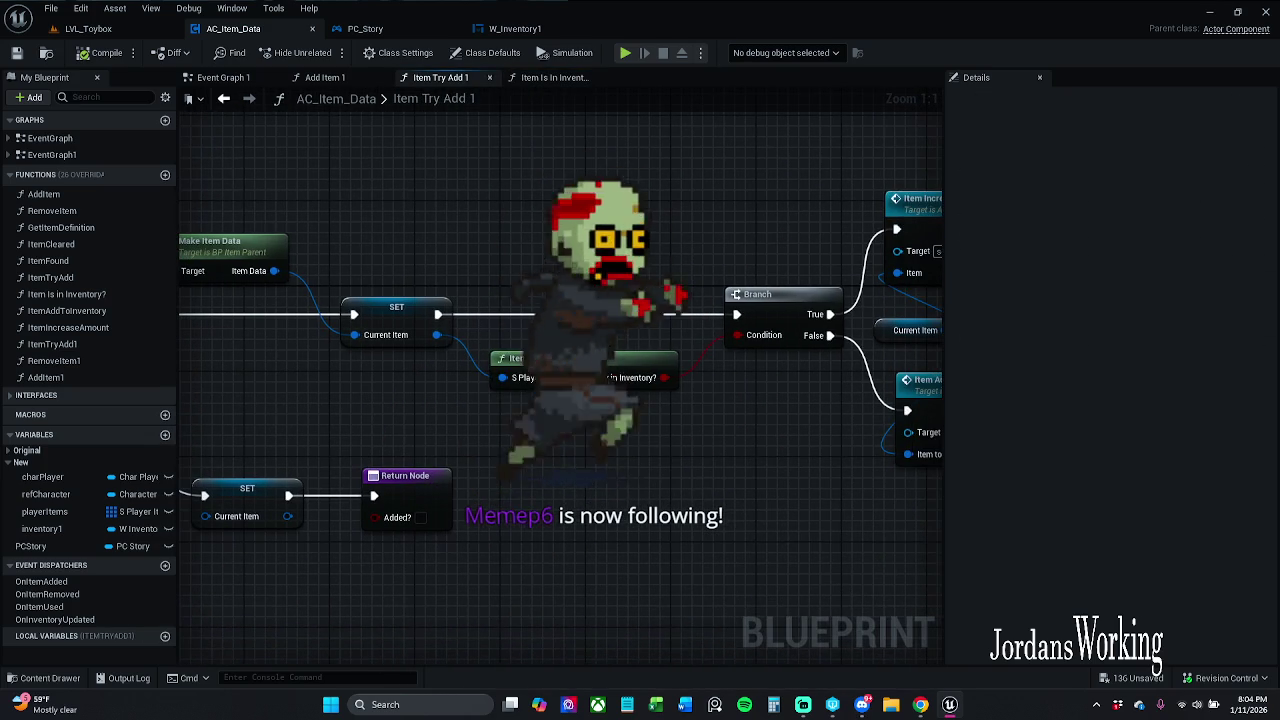
left_click(655, 377)
mouse_move(671, 445)
left_mouse_down()
mouse_move(502, 425)
mouse_move(563, 403)
mouse_move(593, 279)
left_mouse_up()
left_click_drag(336, 362, 476, 376)
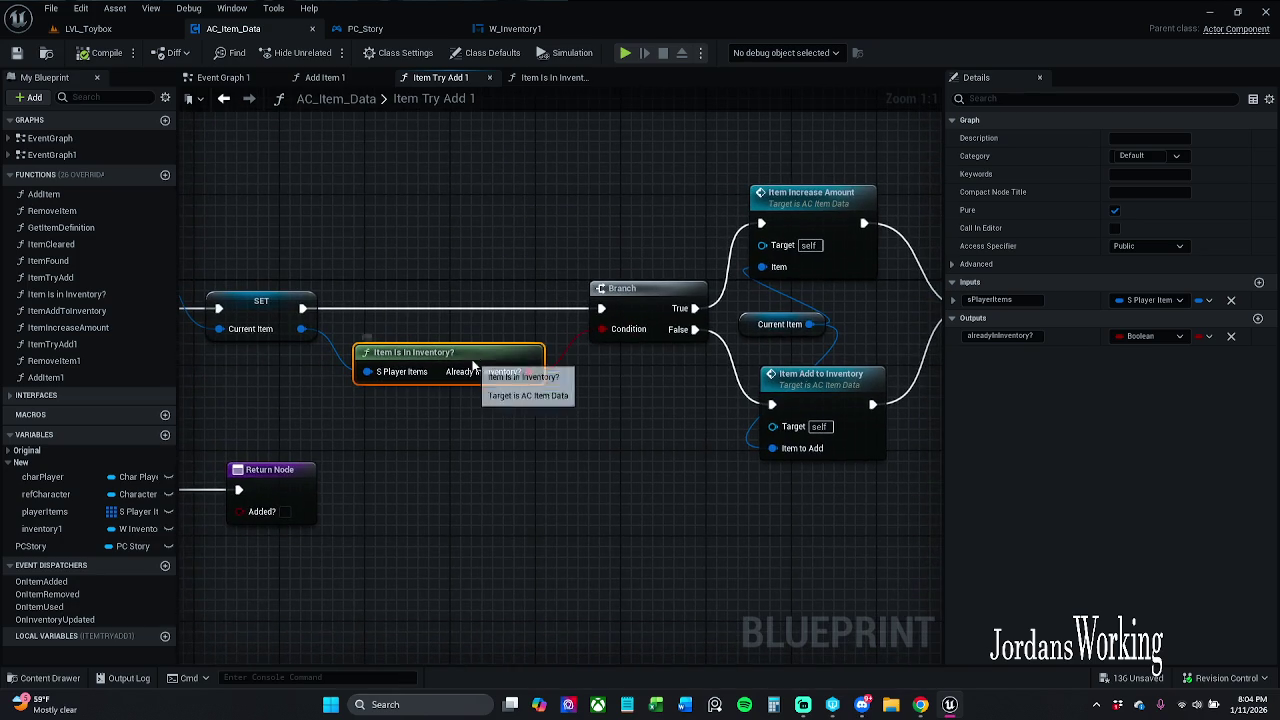
double_click(506, 386)
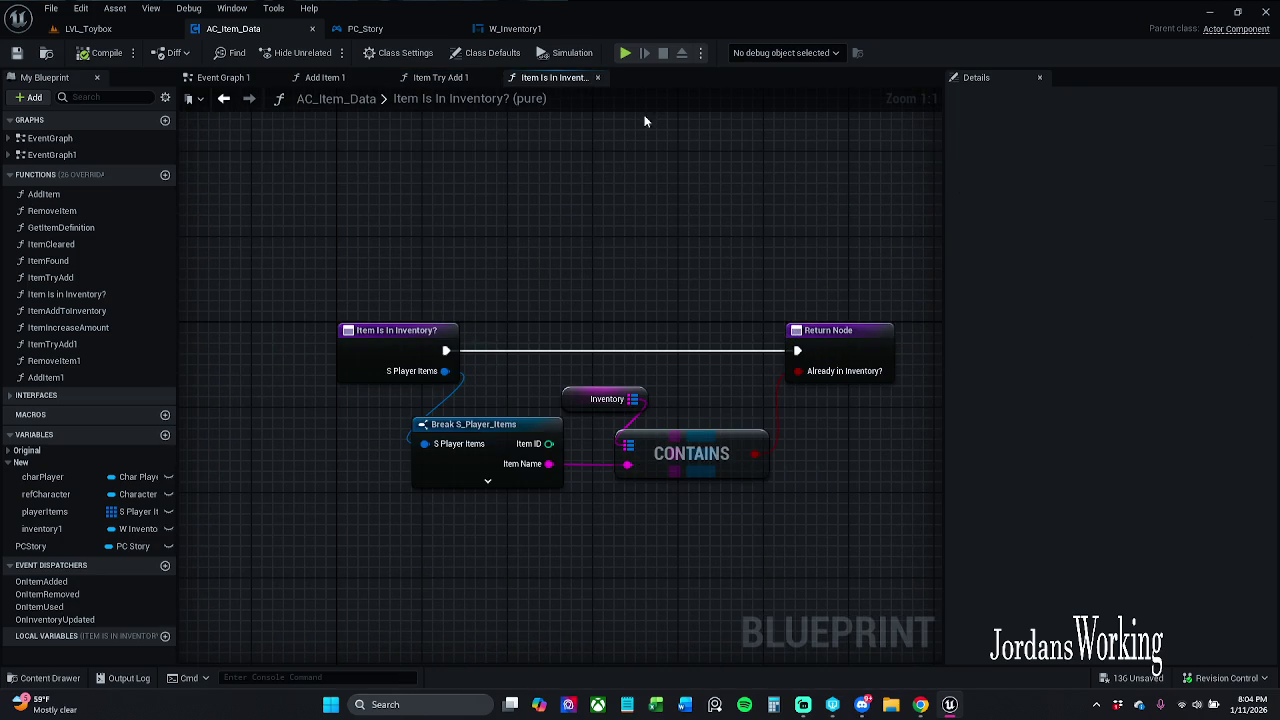
left_click(449, 81)
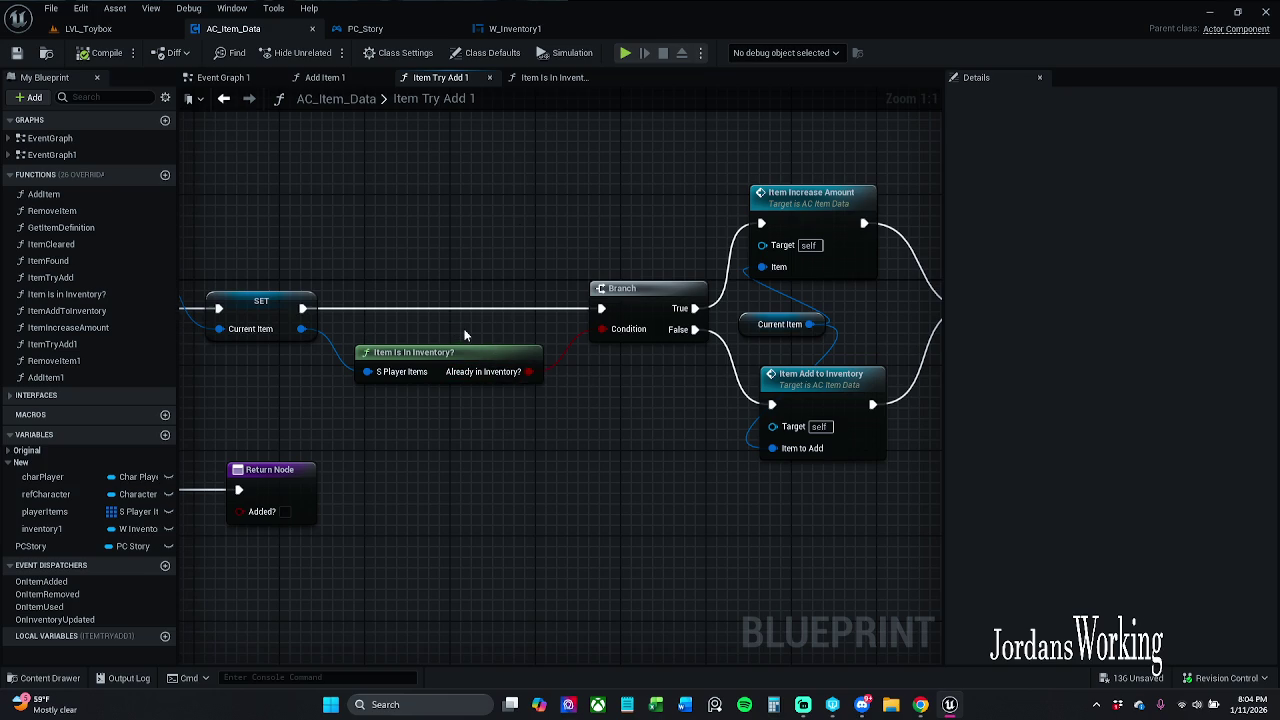
Step: Check Item Is In Inventory? once more, then drag off the current item value searching 'break'
left_click(460, 362)
left_click(494, 282)
left_click_drag(494, 282, 632, 258)
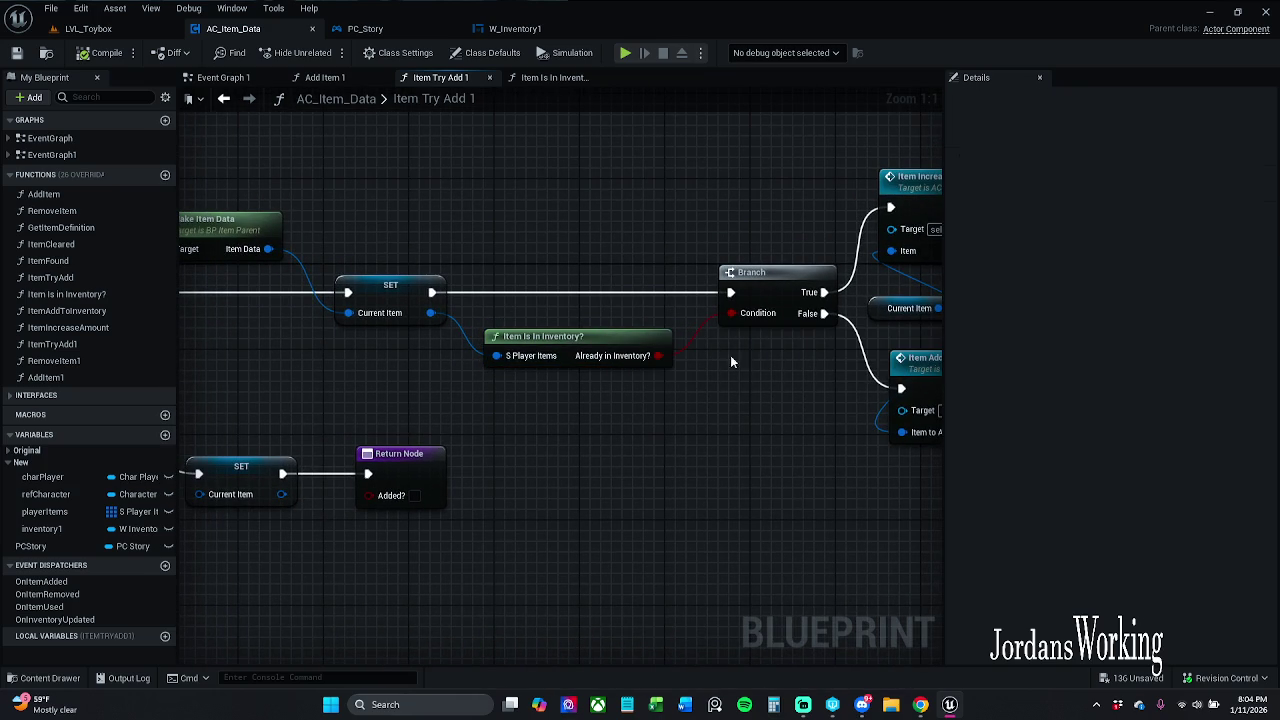
double_click(620, 345)
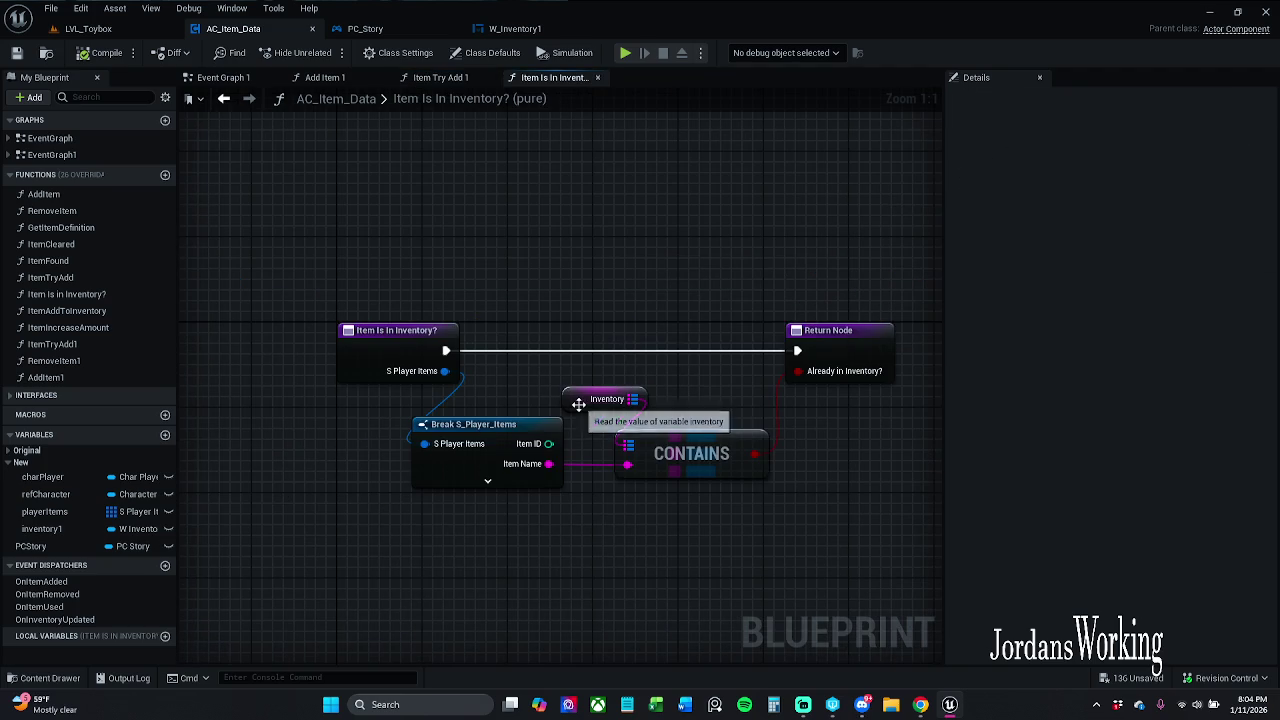
double_click(445, 97)
left_click(440, 79)
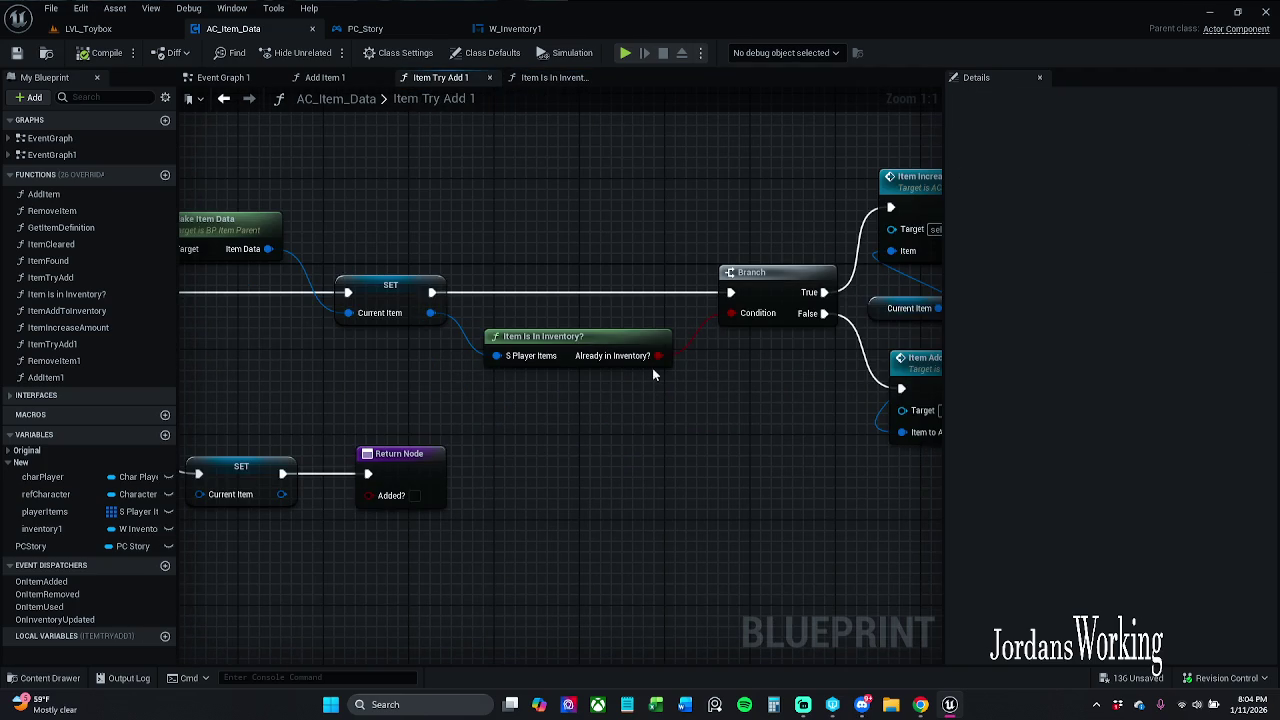
mouse_move(430, 313)
left_mouse_down()
mouse_move(492, 452)
mouse_move(500, 232)
left_mouse_up()
type("break")
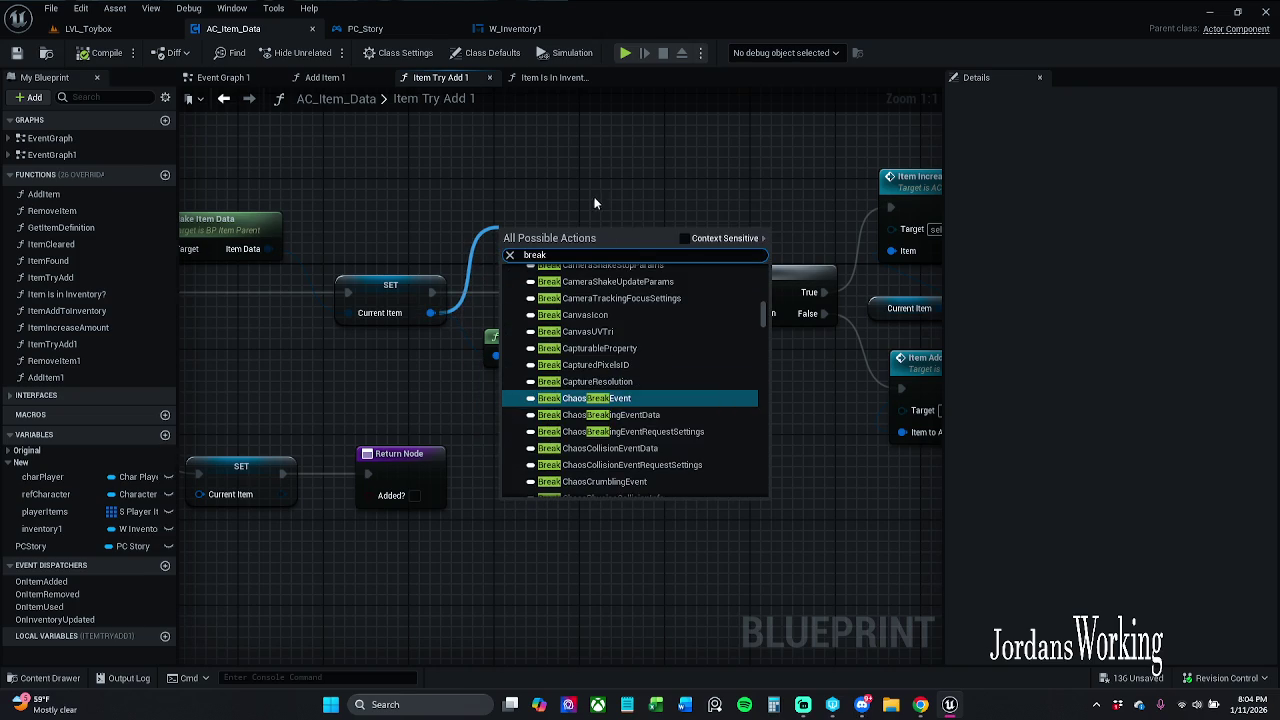
Step: Add a Break S_Player_Items node for the current item and an AND from Item Stackable?
left_click(686, 245)
left_click(586, 285)
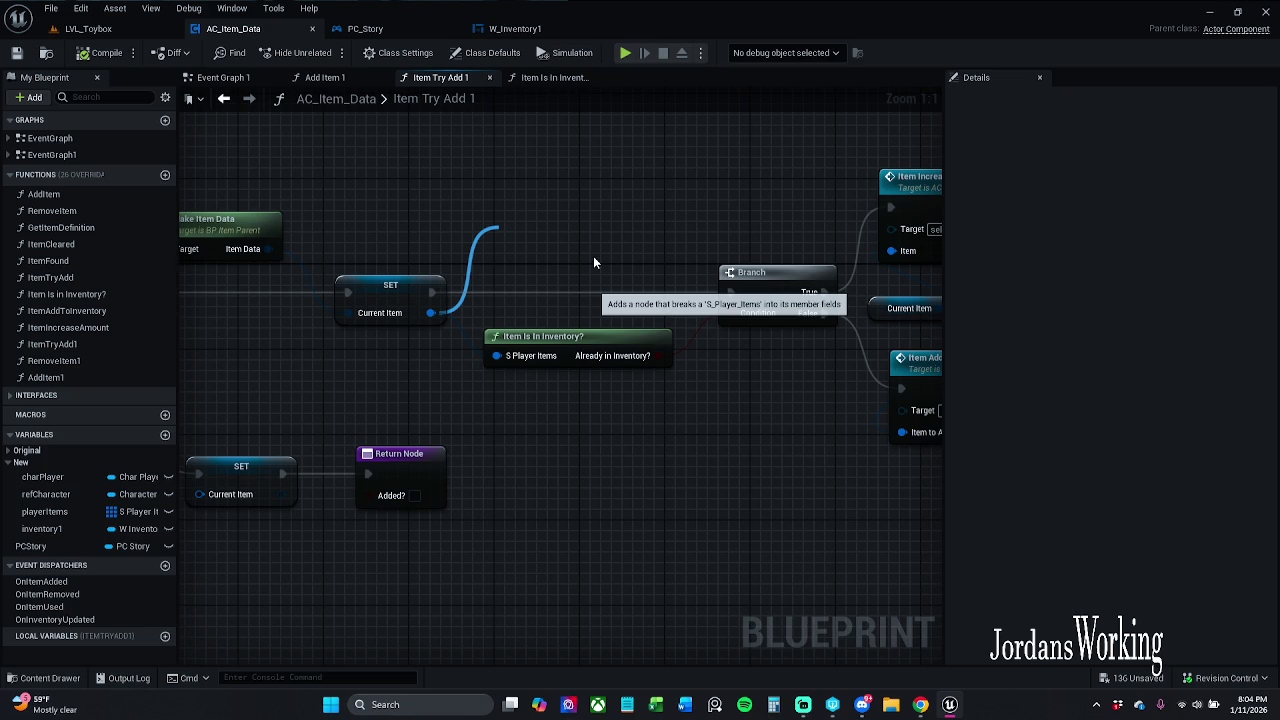
mouse_move(569, 250)
left_mouse_down()
mouse_move(600, 350)
mouse_move(567, 286)
left_mouse_up()
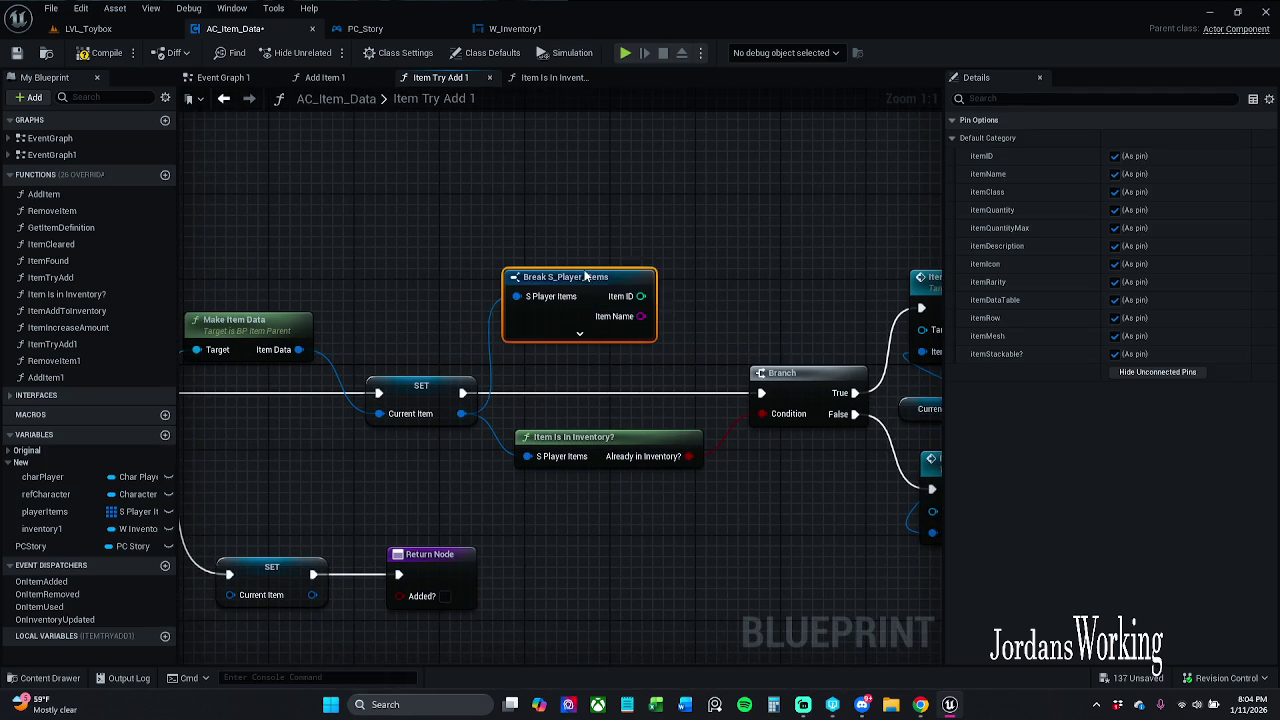
left_click(568, 322)
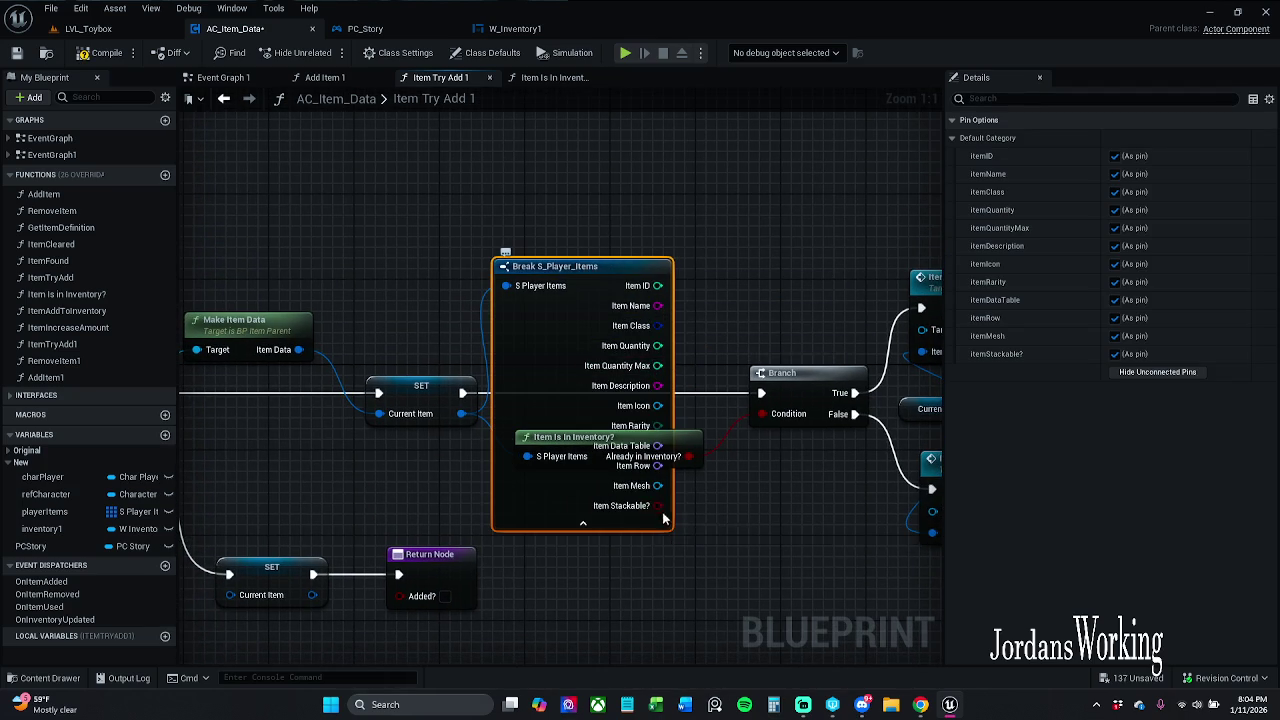
mouse_move(658, 505)
left_mouse_down()
mouse_move(741, 404)
mouse_move(750, 333)
left_mouse_up()
type("and")
key("Return")
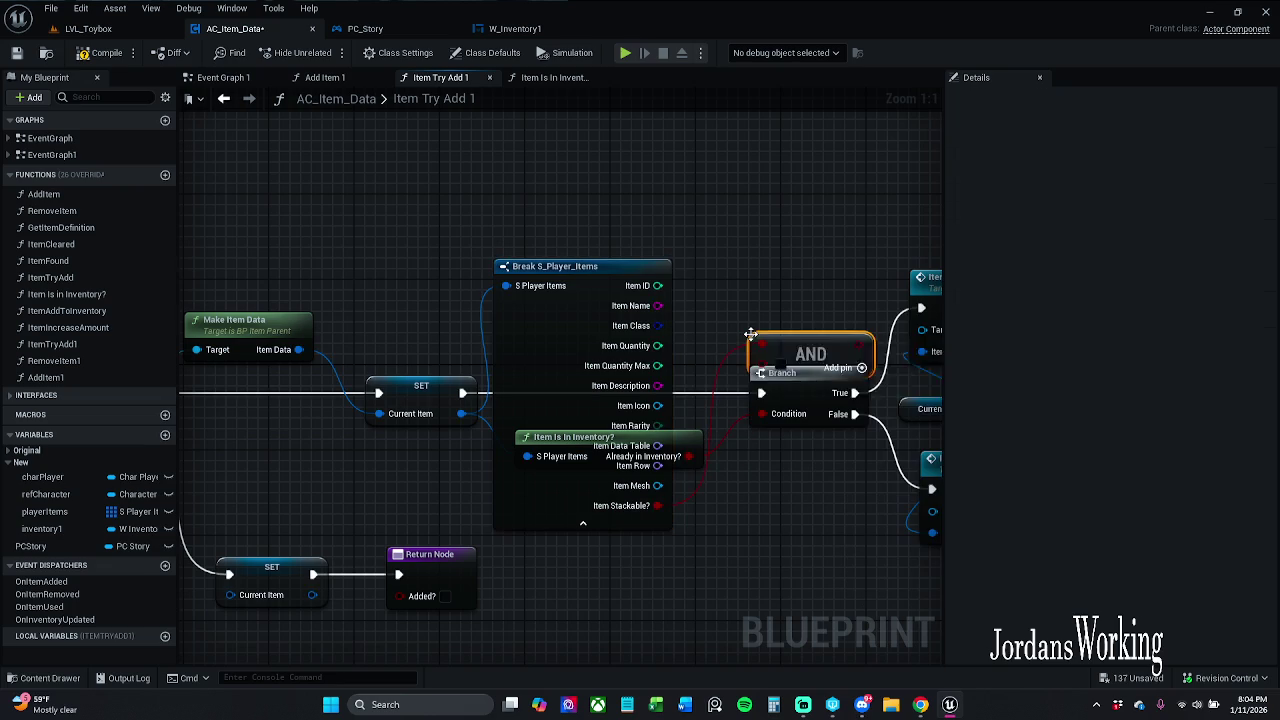
Step: Hide the Break node's unconnected pins and reposition the Break and AND nodes clear of the Branch
left_click_drag(597, 294, 562, 96)
left_click(1157, 371)
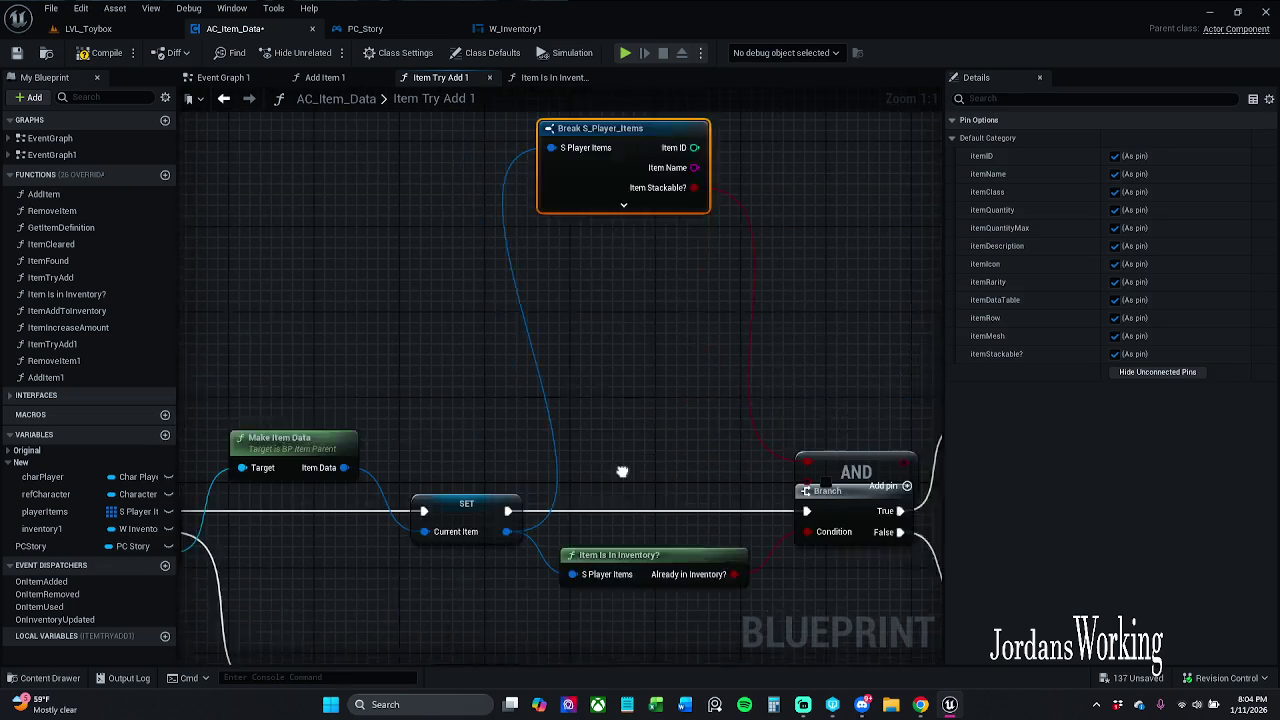
left_click(606, 417)
left_click_drag(608, 268, 628, 421)
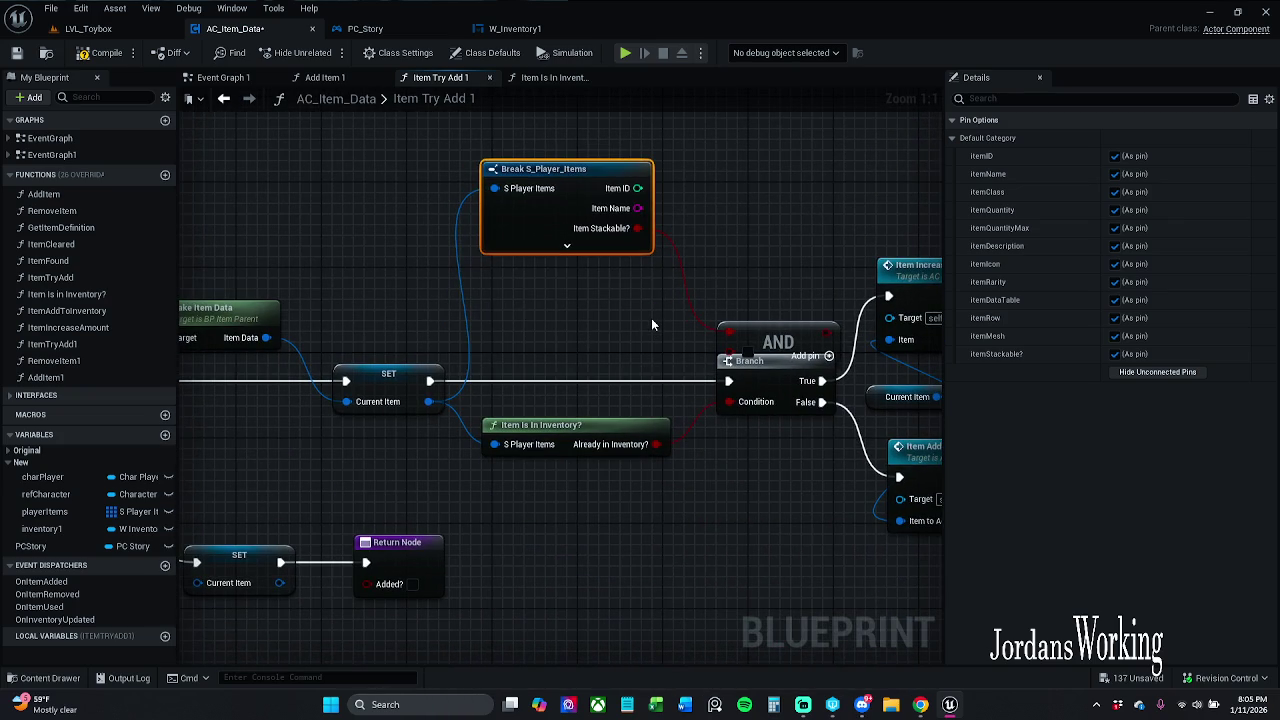
left_click_drag(561, 207, 572, 229)
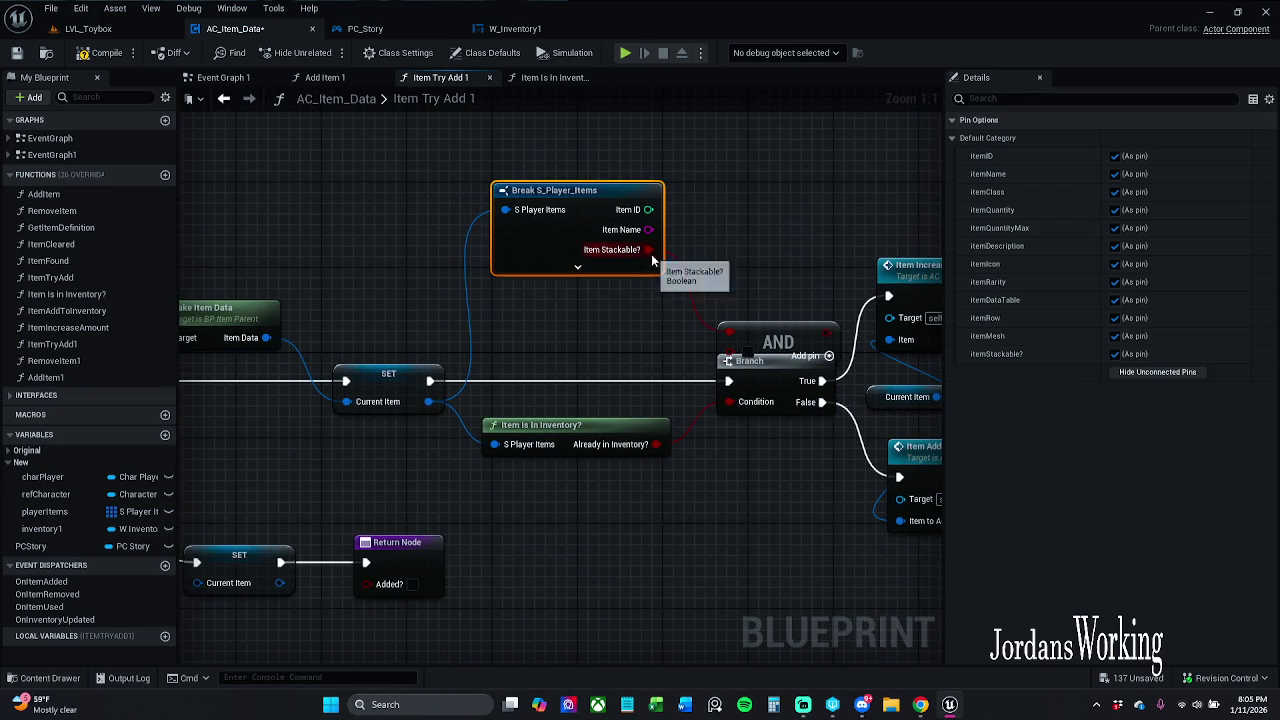
left_click_drag(670, 249, 550, 212)
mouse_move(667, 300)
left_mouse_down()
mouse_move(620, 258)
mouse_move(484, 290)
left_mouse_up()
left_click(606, 250)
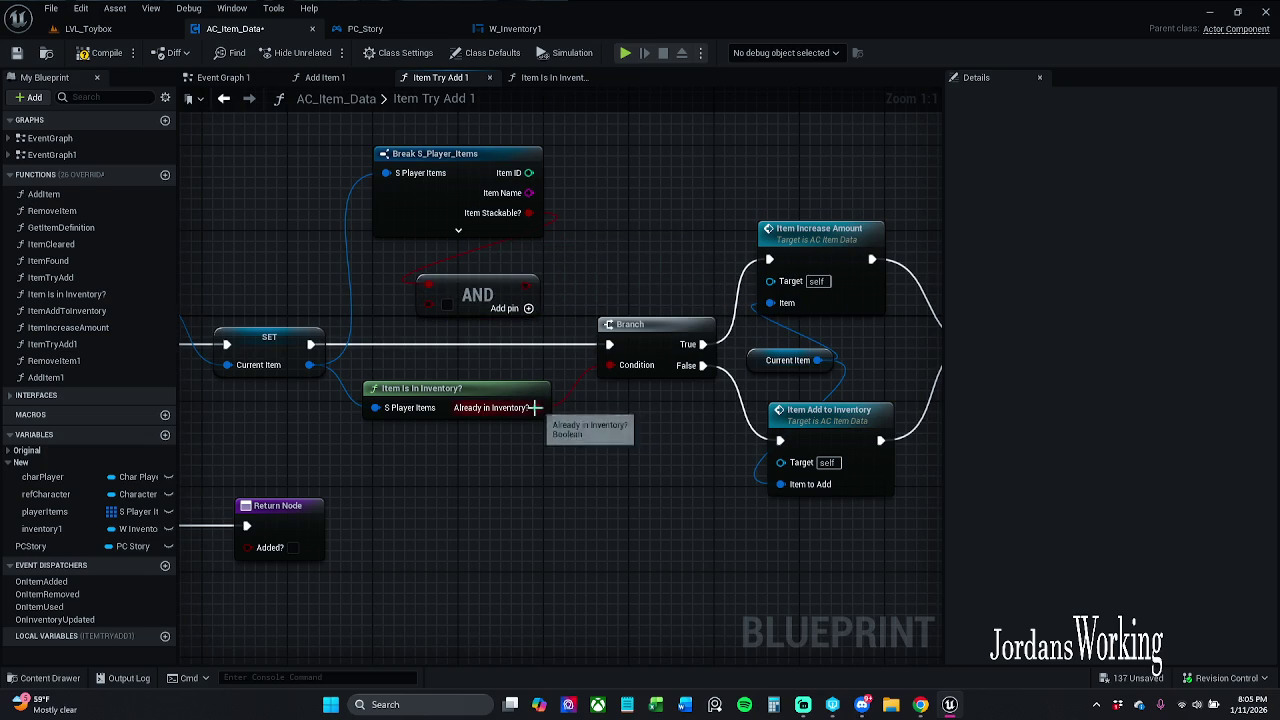
Step: Wire Already in Inventory? into the AND node, then open the Item Add to Inventory graph
mouse_move(537, 407)
left_mouse_down()
mouse_move(455, 300)
mouse_move(577, 315)
mouse_move(489, 284)
mouse_move(626, 378)
mouse_move(629, 318)
left_mouse_up()
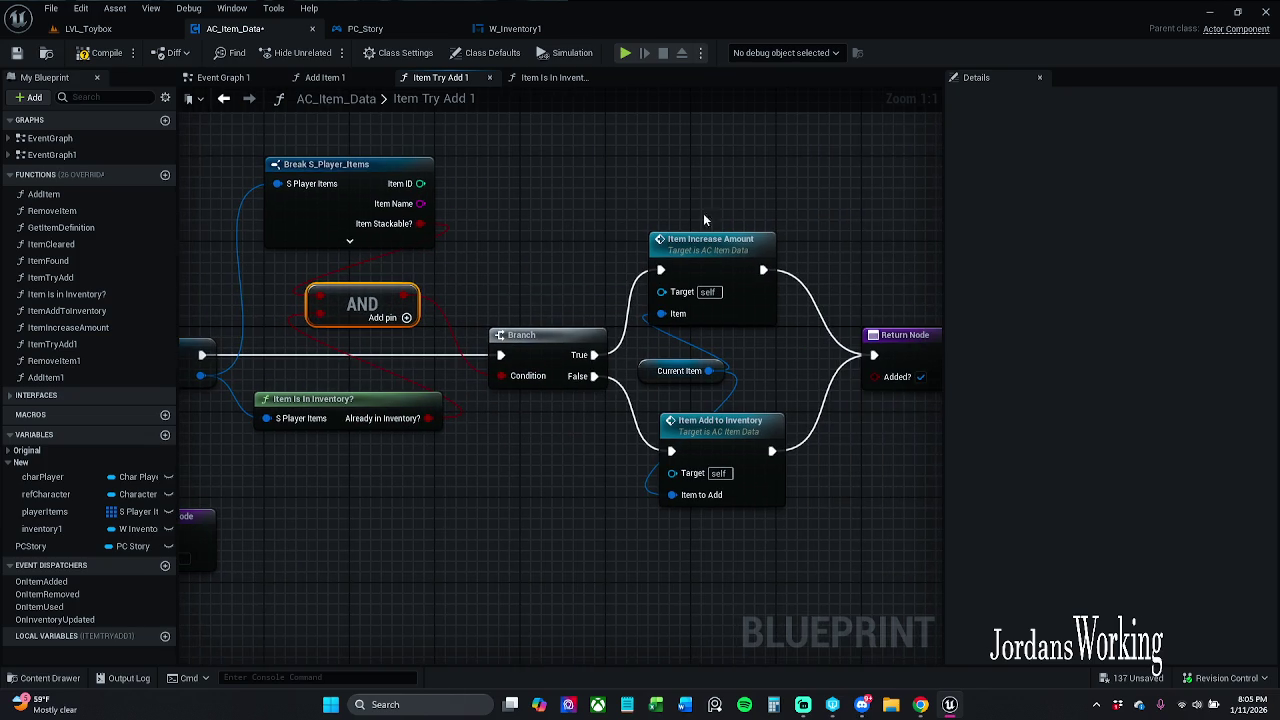
mouse_move(842, 331)
left_mouse_down()
mouse_move(749, 303)
mouse_move(864, 306)
left_mouse_up()
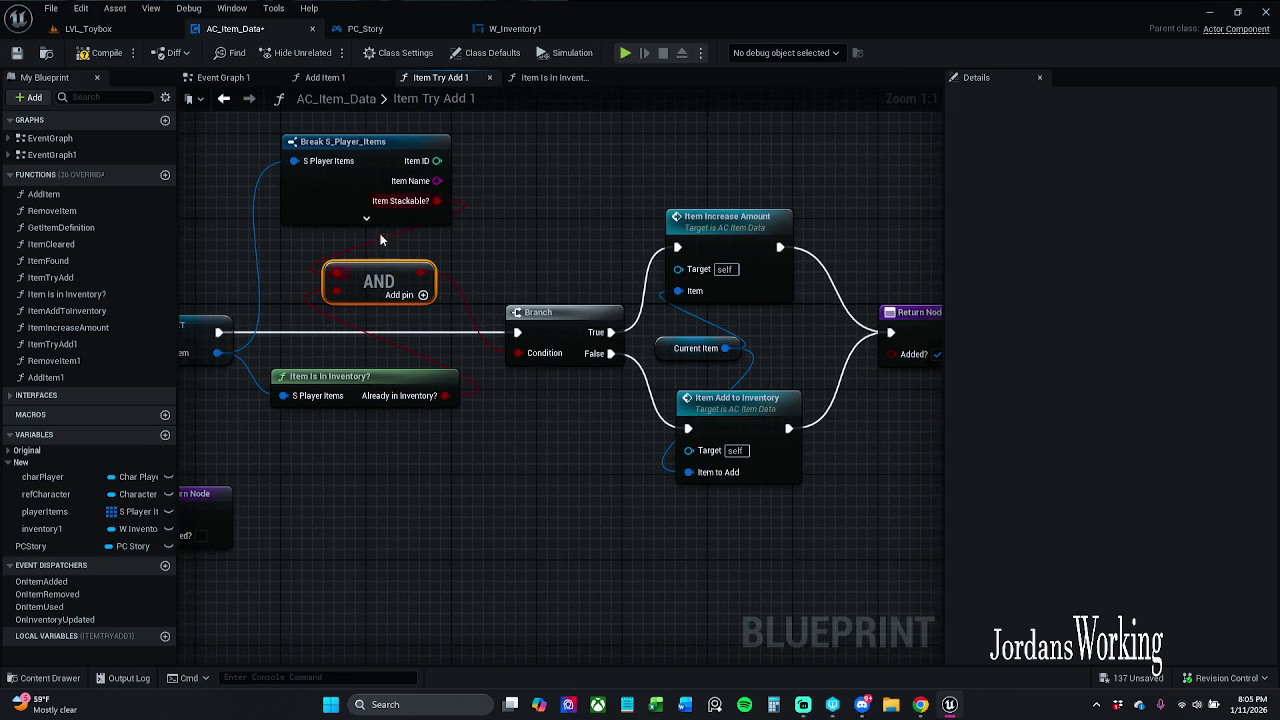
left_click_drag(345, 356, 436, 361)
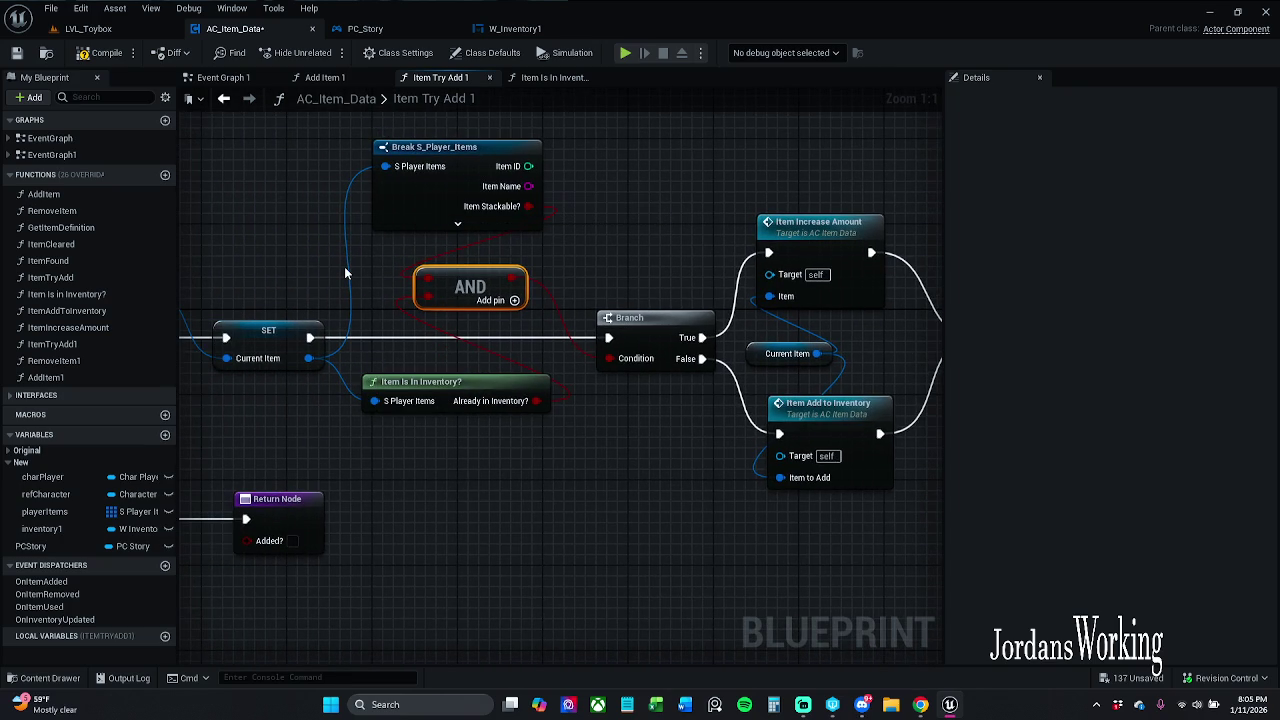
mouse_move(396, 309)
left_mouse_down()
mouse_move(460, 228)
mouse_move(521, 193)
left_mouse_up()
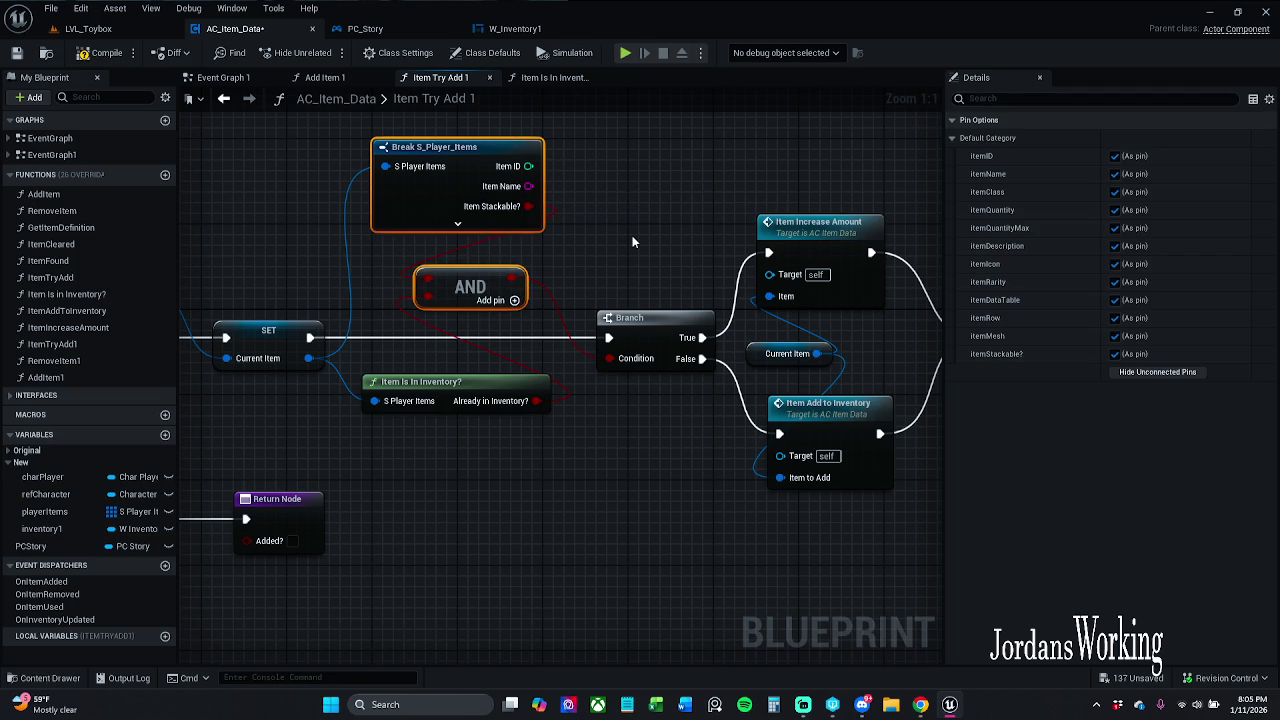
double_click(789, 434)
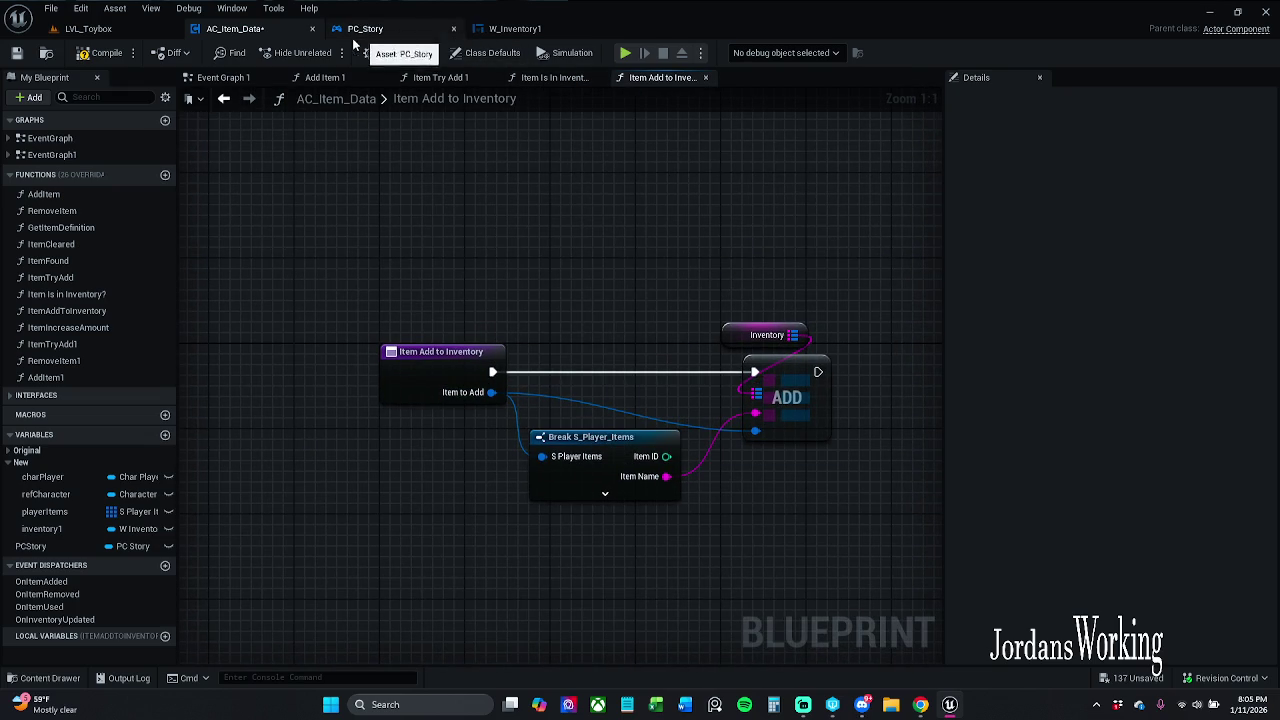
Step: Return to Item Try Add 1, save AC_Item_Data, and switch to the LVL_Toybox level
left_click(223, 98)
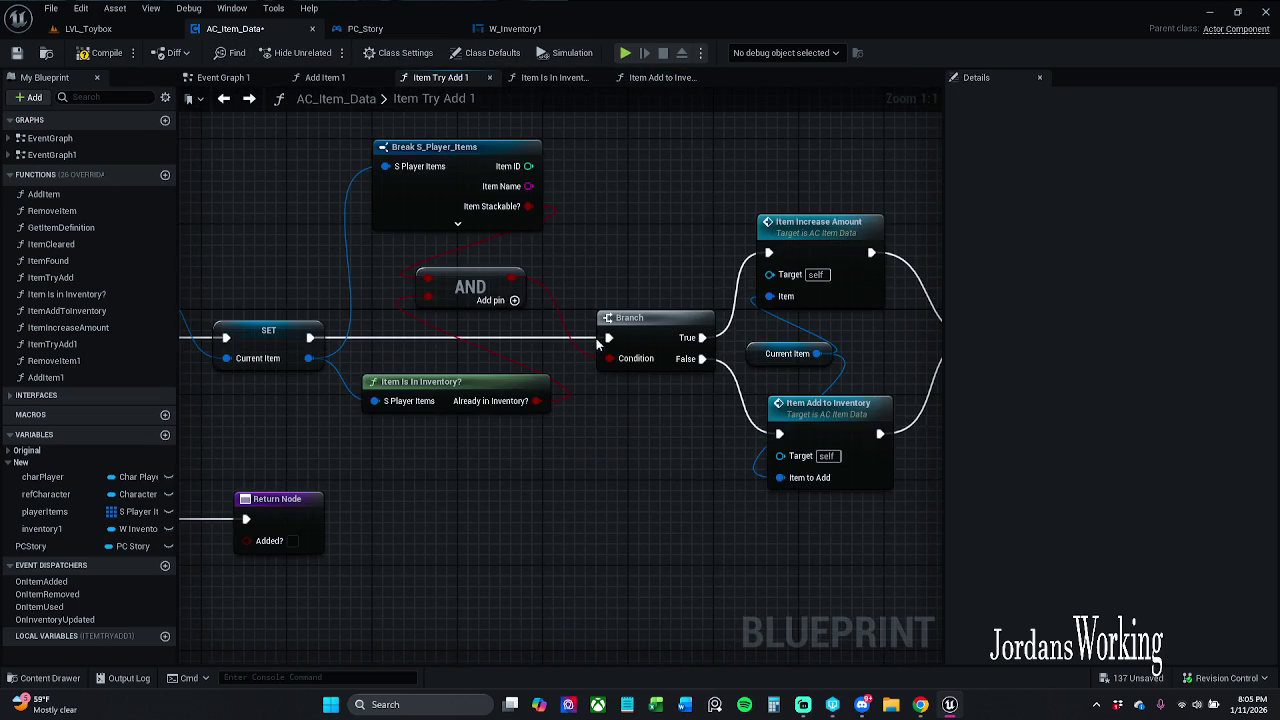
left_click(17, 52)
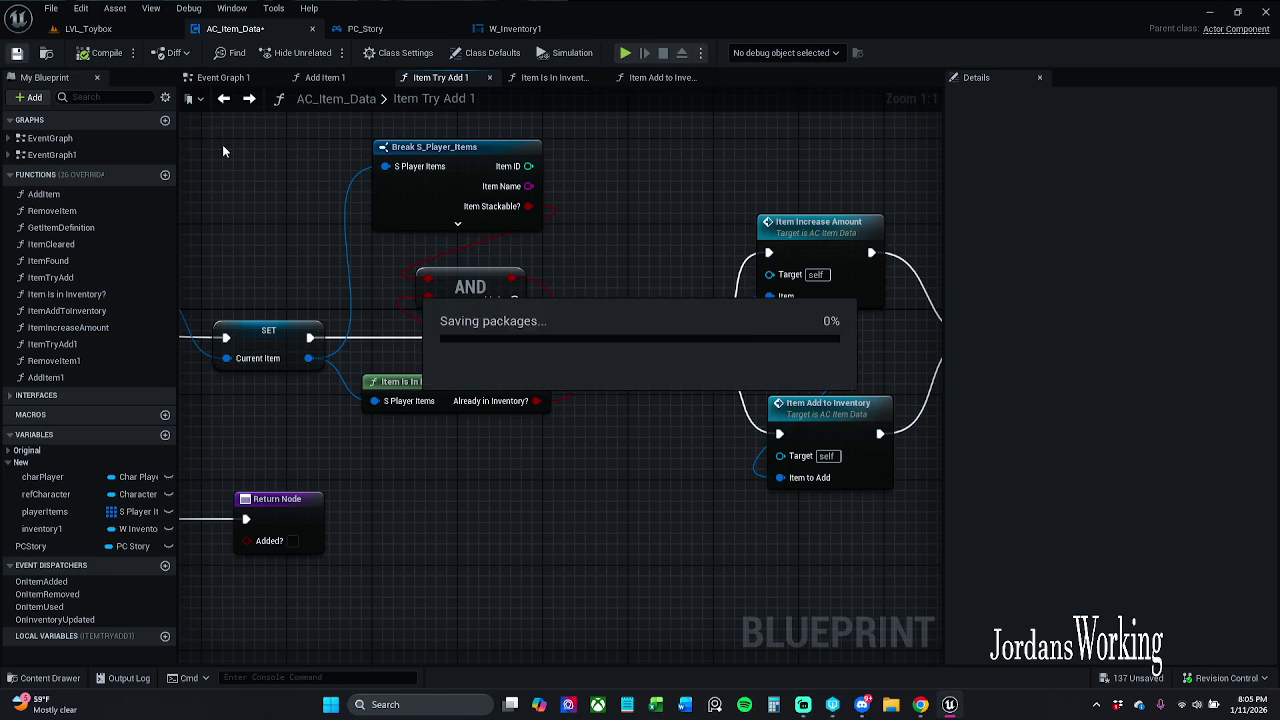
left_click(457, 223)
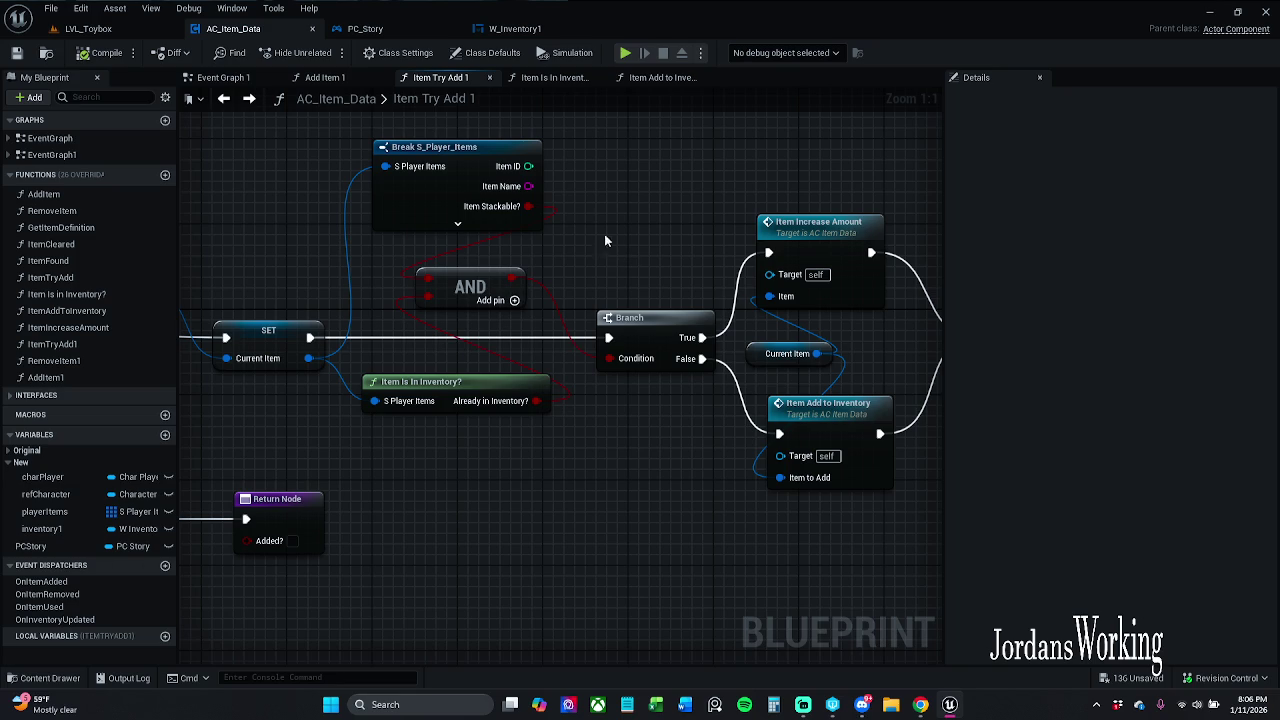
left_click(88, 28)
Step: Play LVL_Toybox, run the character forward with W, stop with Esc, and return to AC_Item_Data
left_click(324, 55)
key("w")
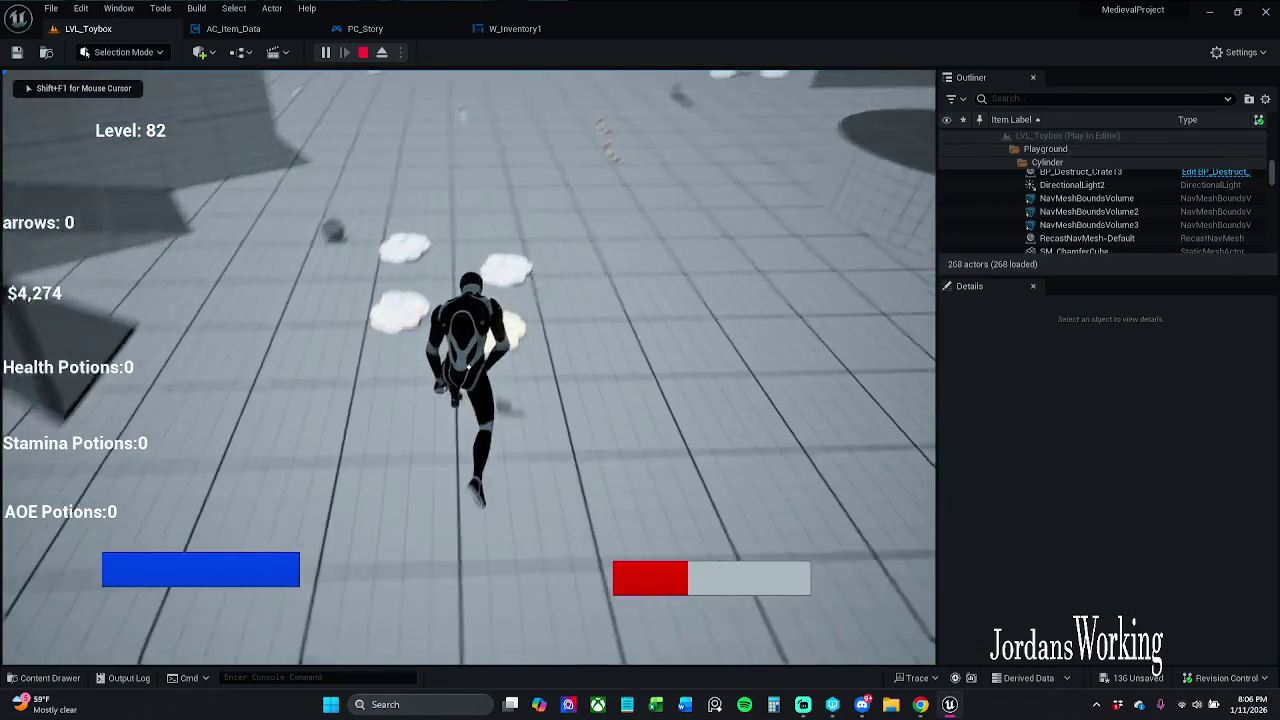
key("w")
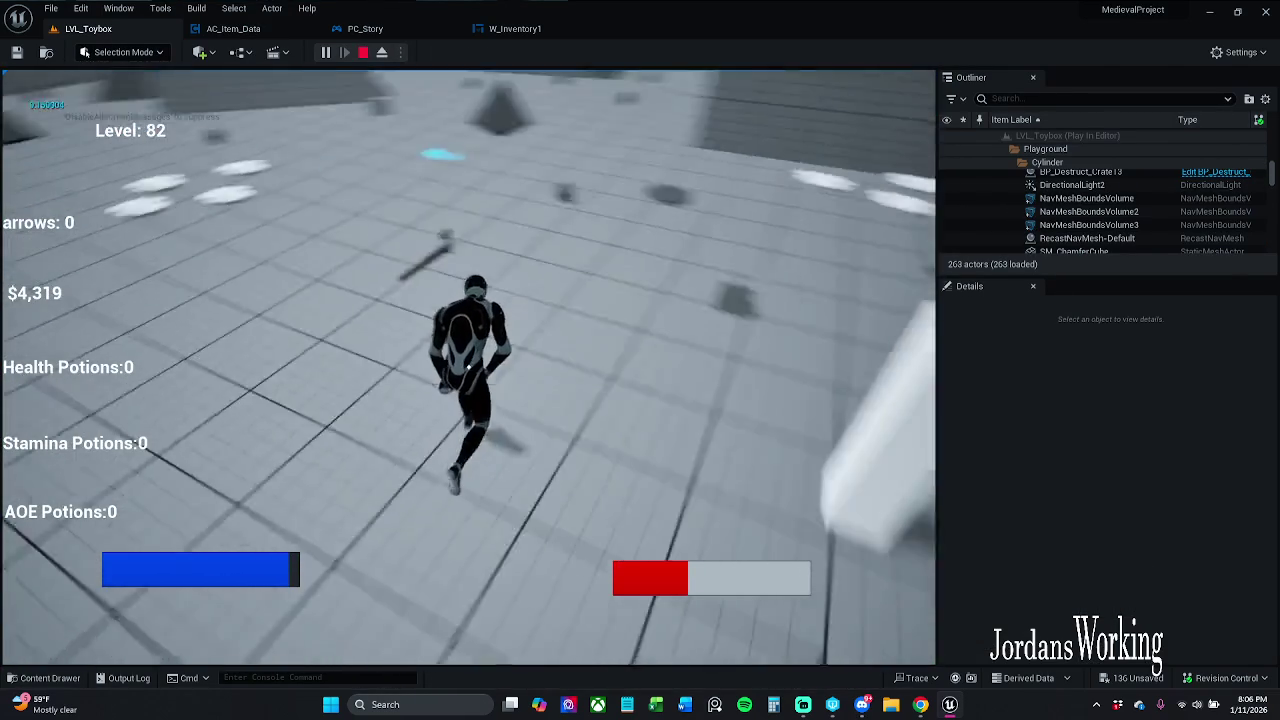
key("Escape")
left_click(235, 28)
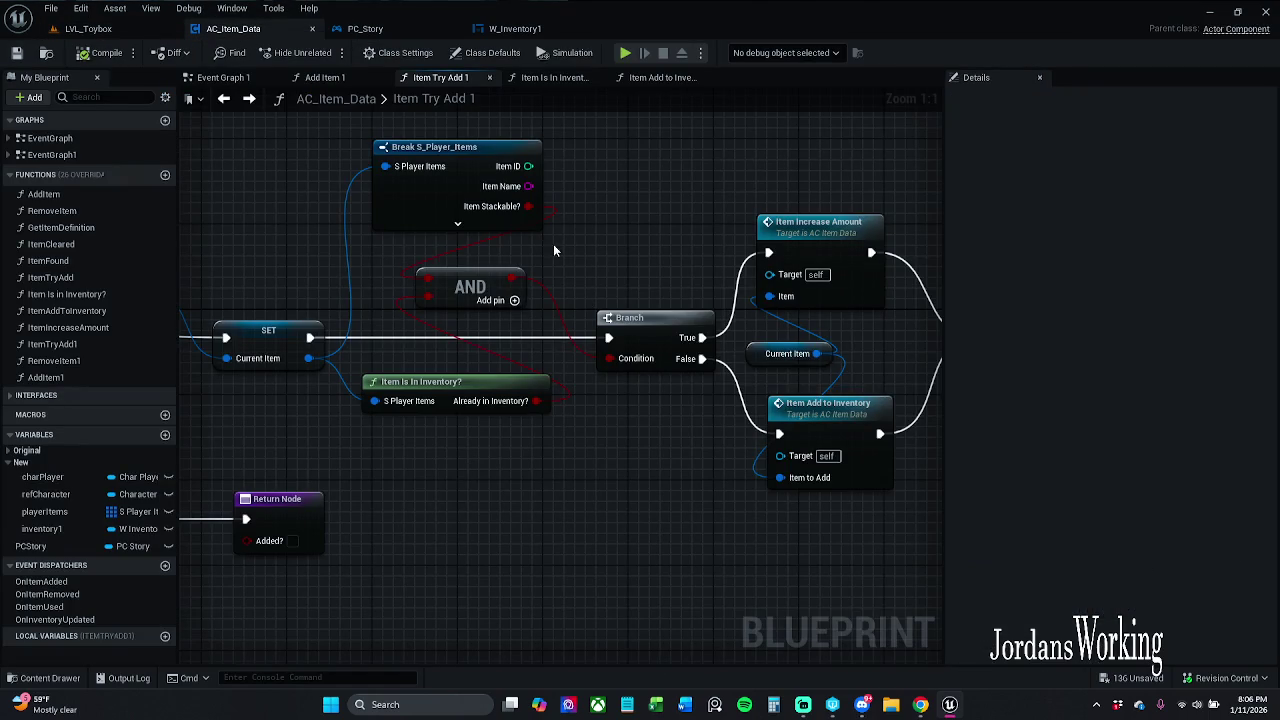
Step: Open Make Item Data in BP_Item_Parent, check the Item Stackable? variable, then save and close it
left_click(507, 226)
mouse_move(369, 322)
left_mouse_down()
mouse_move(780, 340)
mouse_move(850, 303)
left_mouse_up()
left_click(699, 235)
scroll(699, 235, "down", 1)
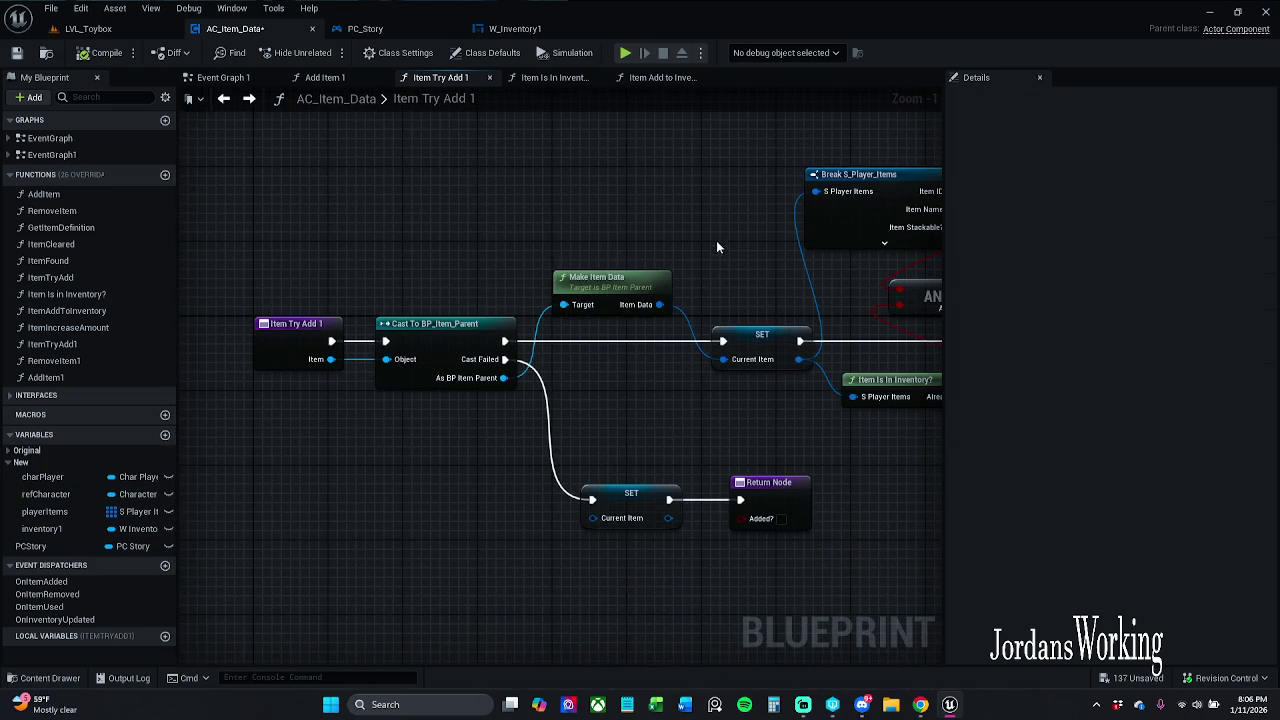
double_click(605, 280)
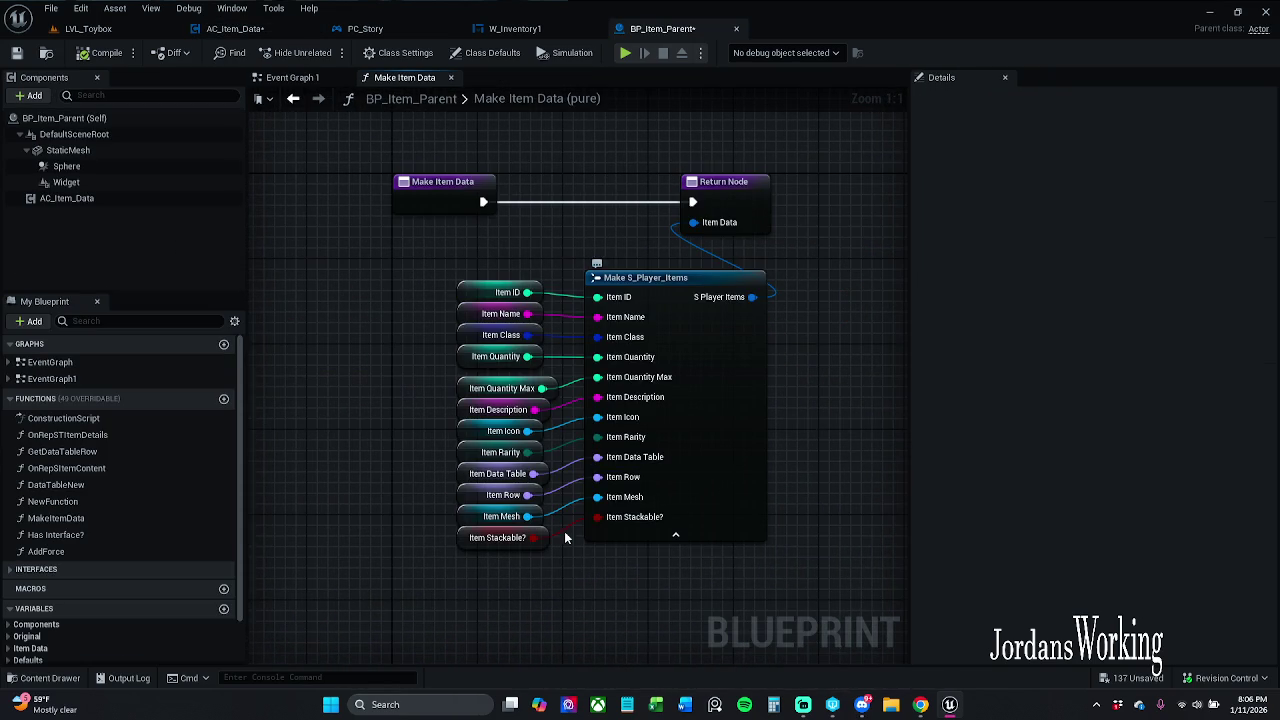
left_click(497, 538)
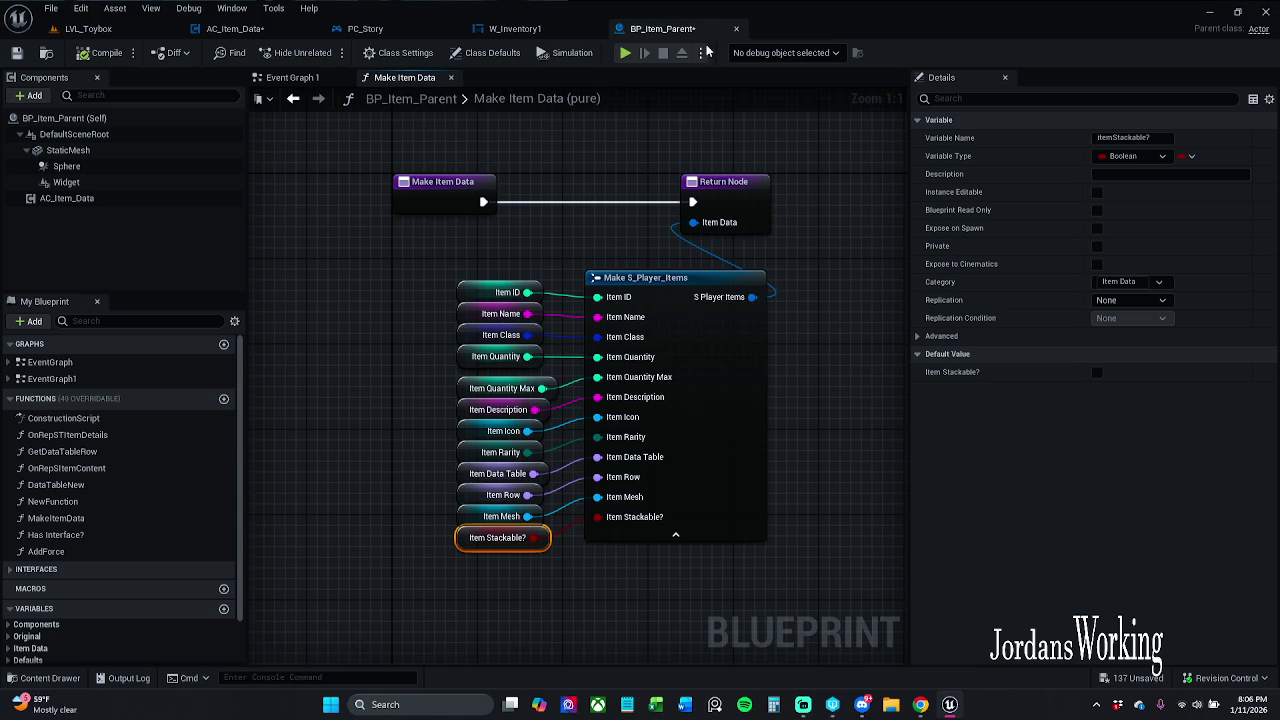
left_click(15, 55)
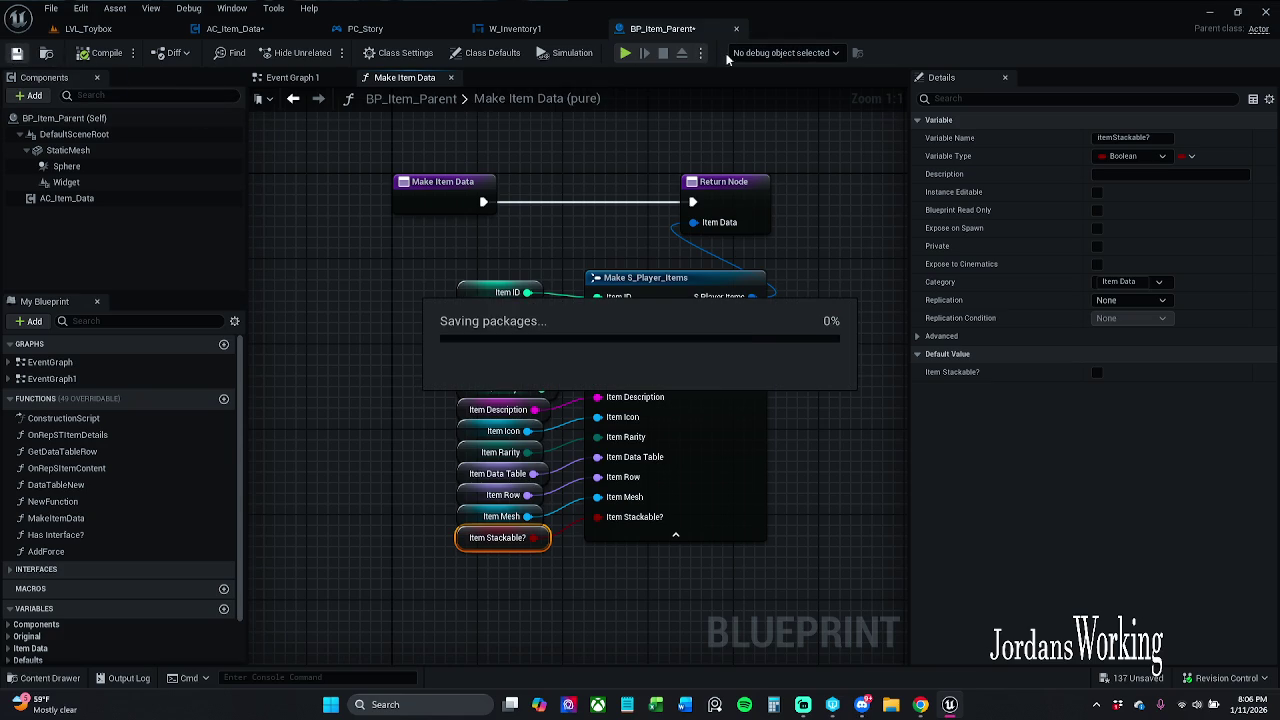
left_click(290, 78)
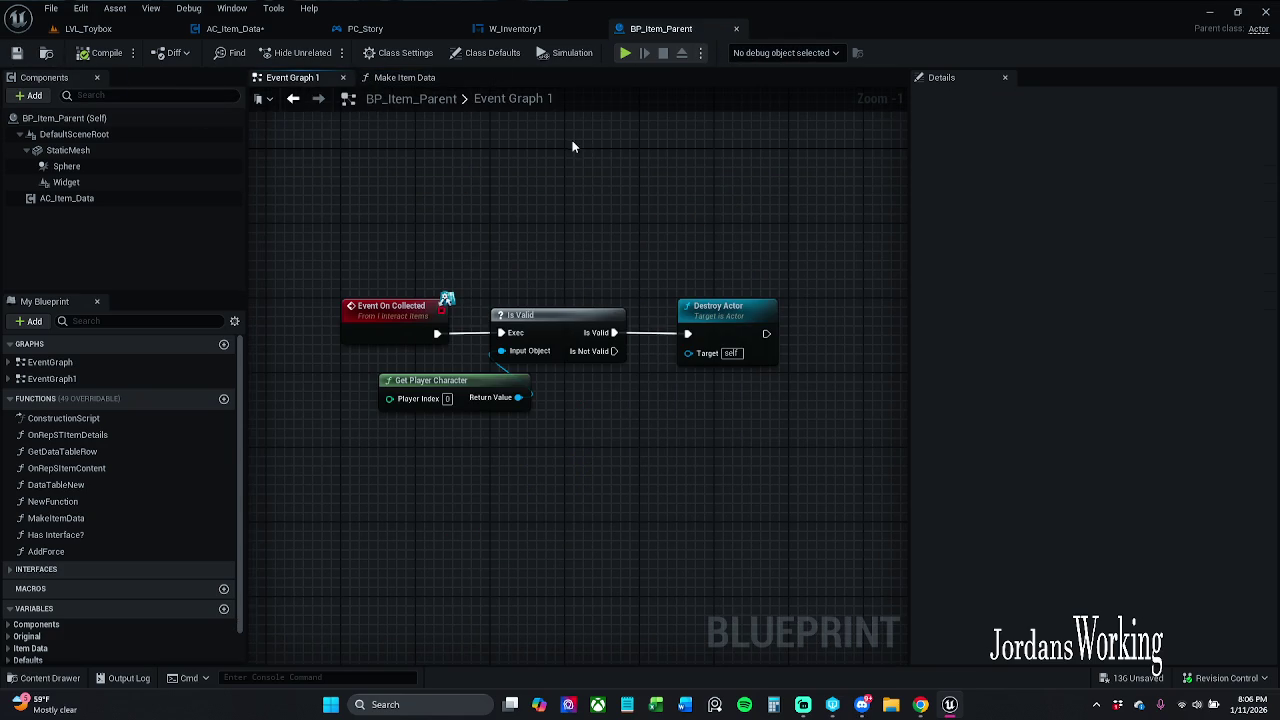
left_click(737, 30)
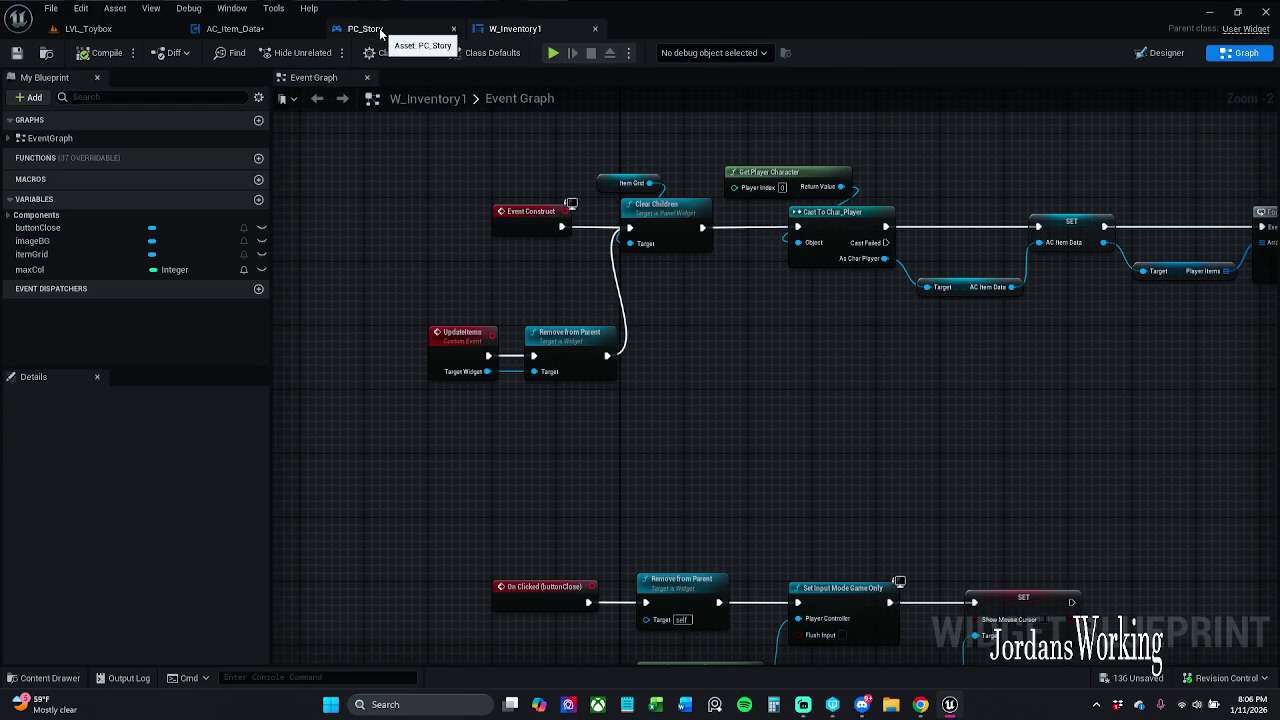
Step: Nudge View Port Add in PC_Story, save PC_Story, and return to AC_Item_Data's Item Try Add 1
left_click(372, 30)
left_click_drag(460, 406, 492, 406)
left_click(470, 362)
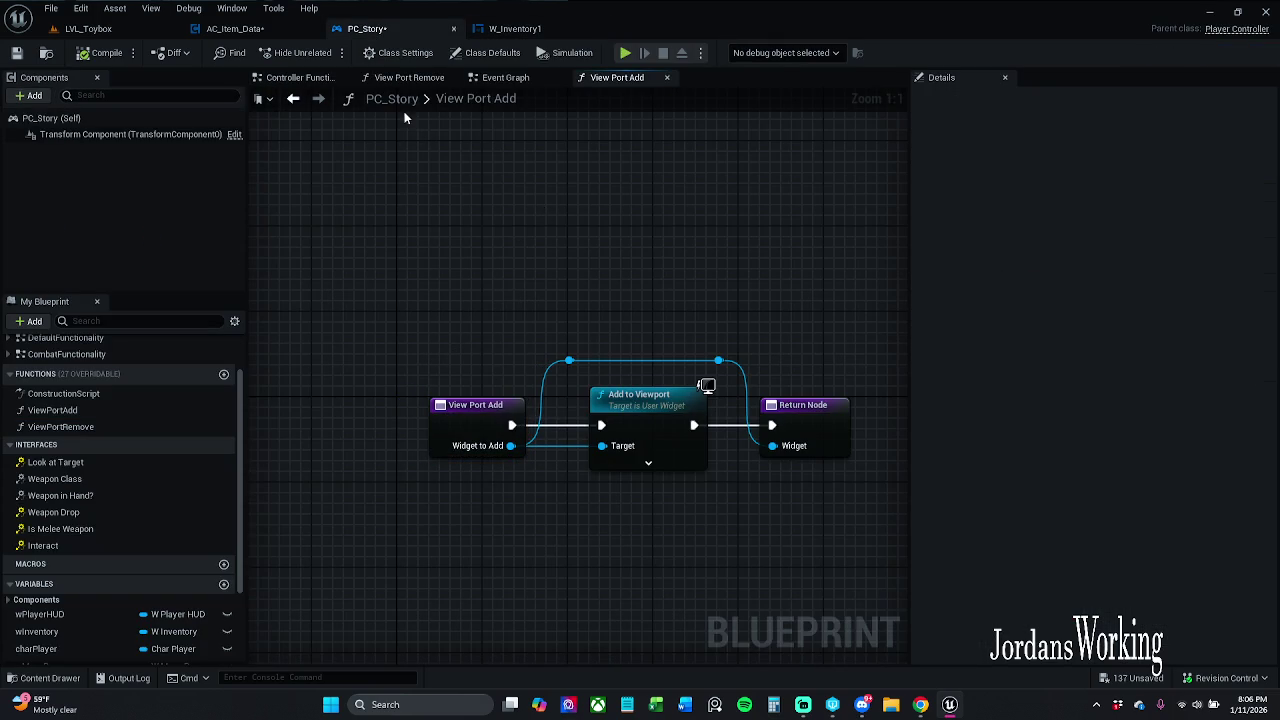
left_click(17, 52)
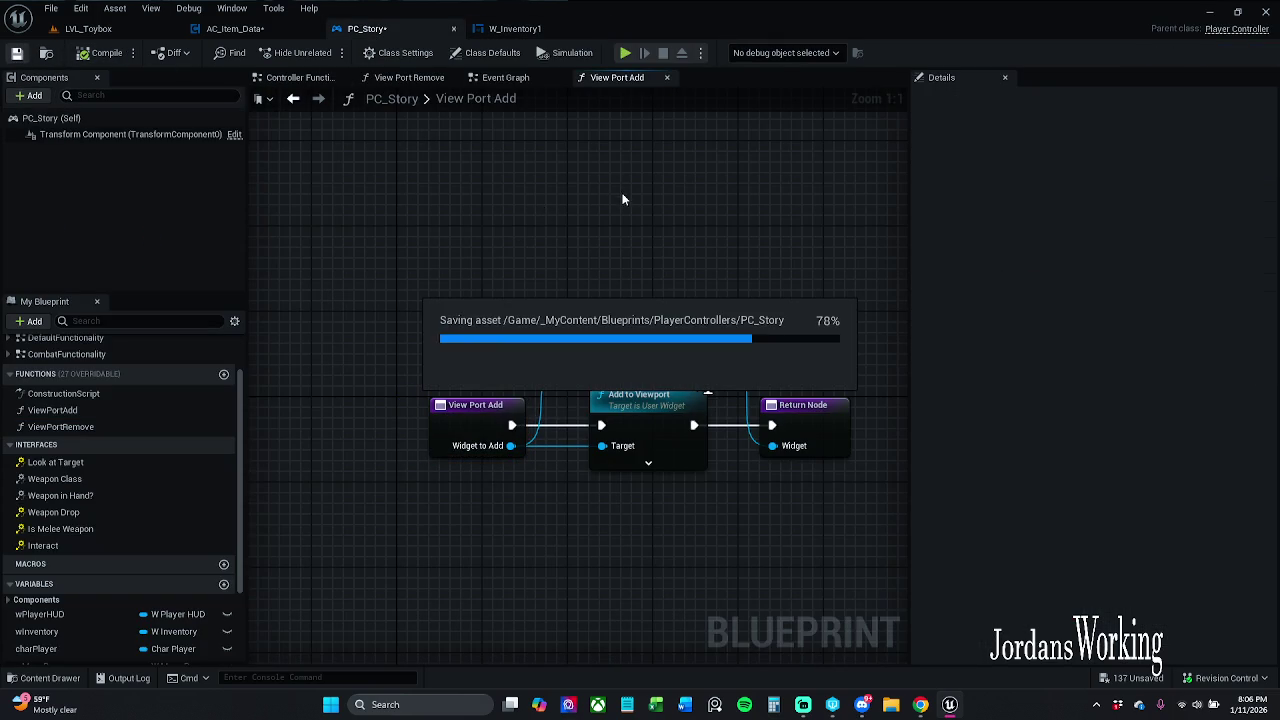
left_click(235, 28)
mouse_move(632, 336)
left_mouse_down()
mouse_move(600, 243)
mouse_move(586, 251)
mouse_move(494, 211)
mouse_move(436, 217)
left_mouse_up()
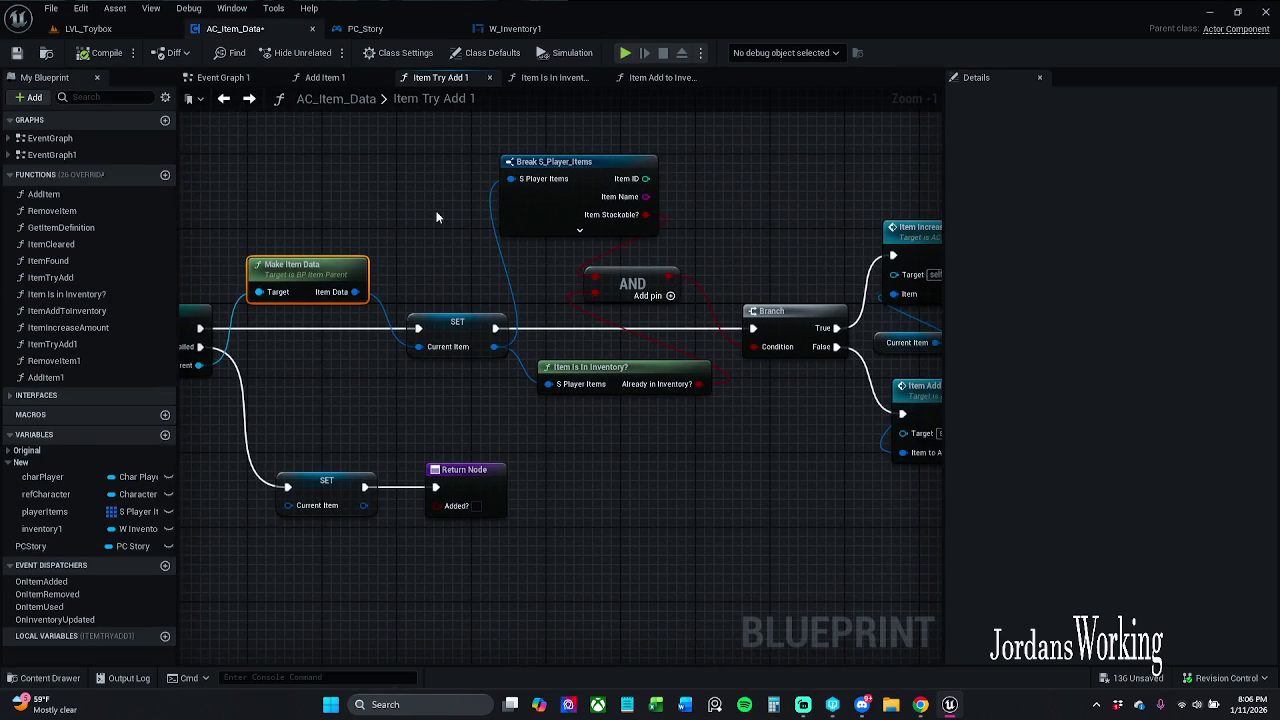
Step: Delete the Break and AND nodes, wire Already in Inventory? straight into Branch Condition, and open Item Is In Inventory?
mouse_move(823, 547)
left_mouse_down()
mouse_move(669, 451)
mouse_move(571, 461)
left_mouse_up()
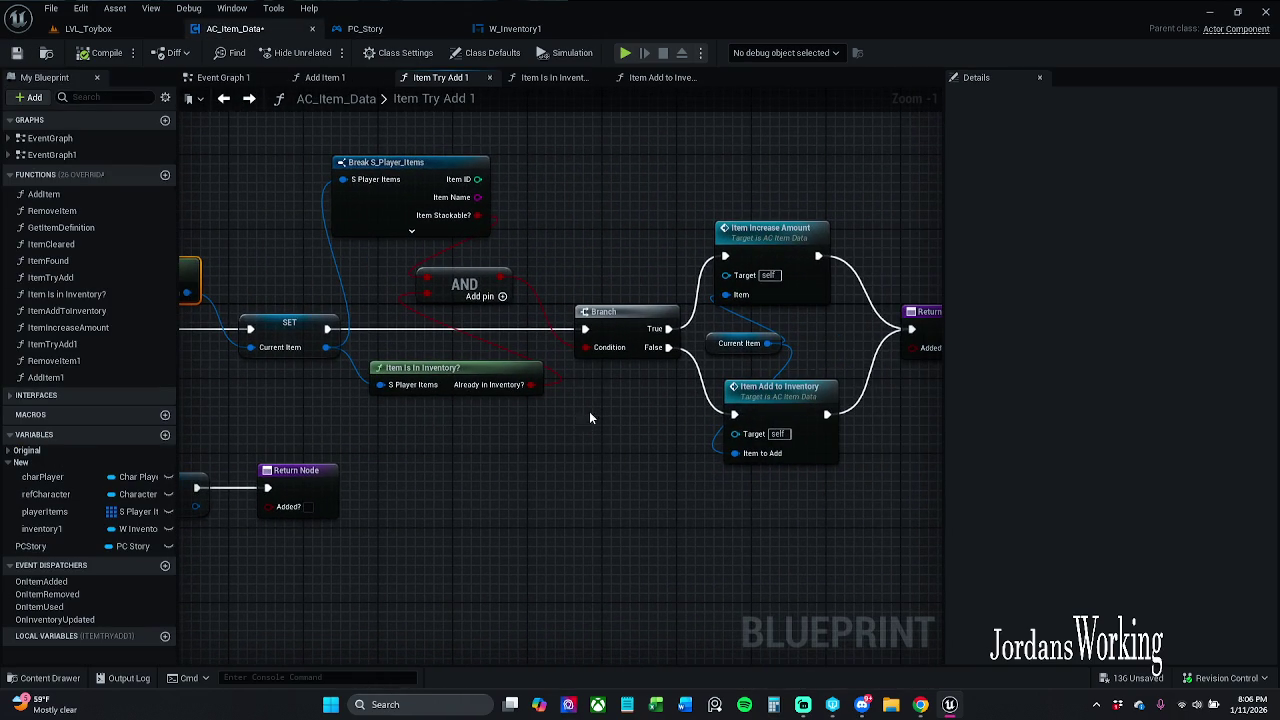
left_click_drag(536, 170, 457, 288)
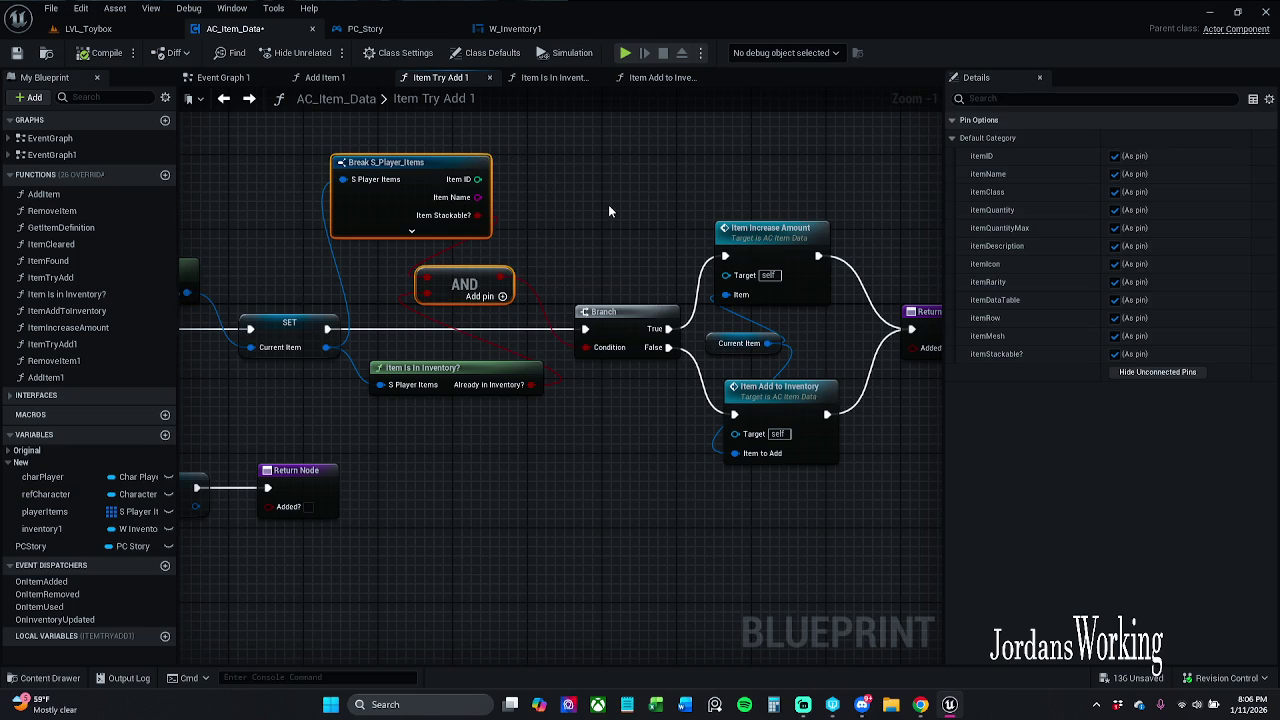
key("Delete")
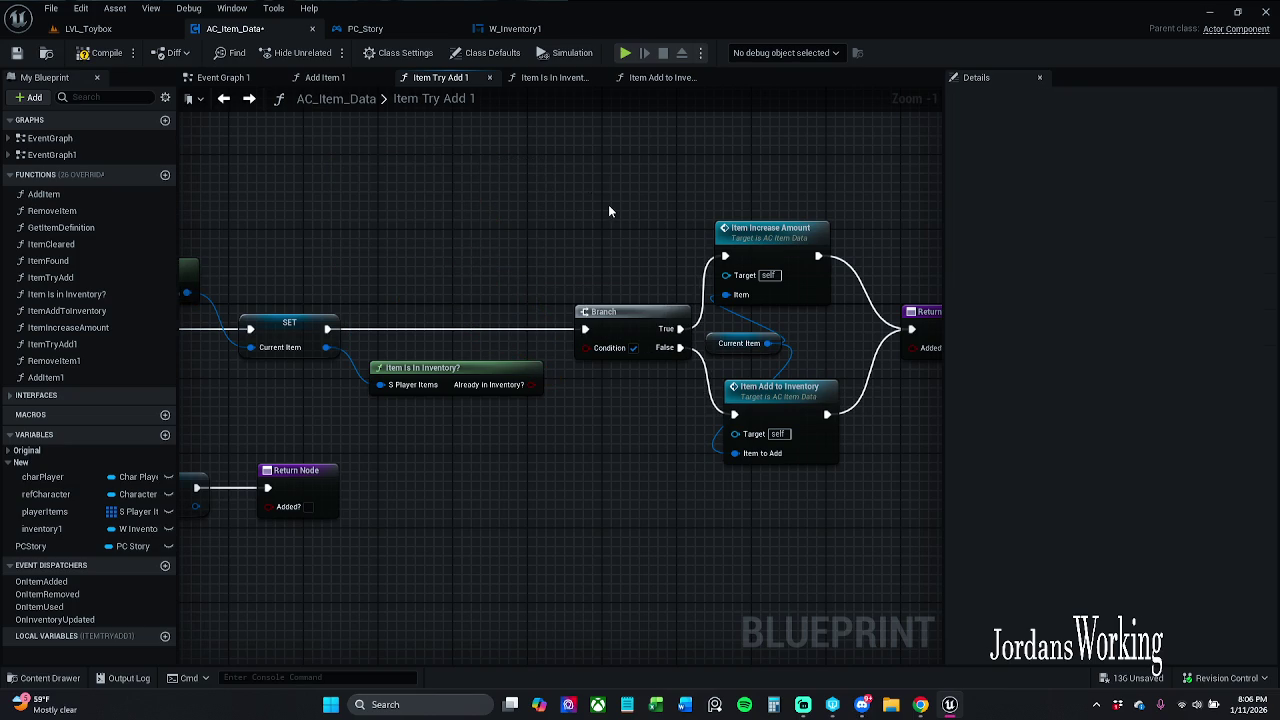
mouse_move(585, 347)
left_mouse_down()
mouse_move(539, 355)
mouse_move(531, 385)
mouse_move(465, 372)
left_mouse_up()
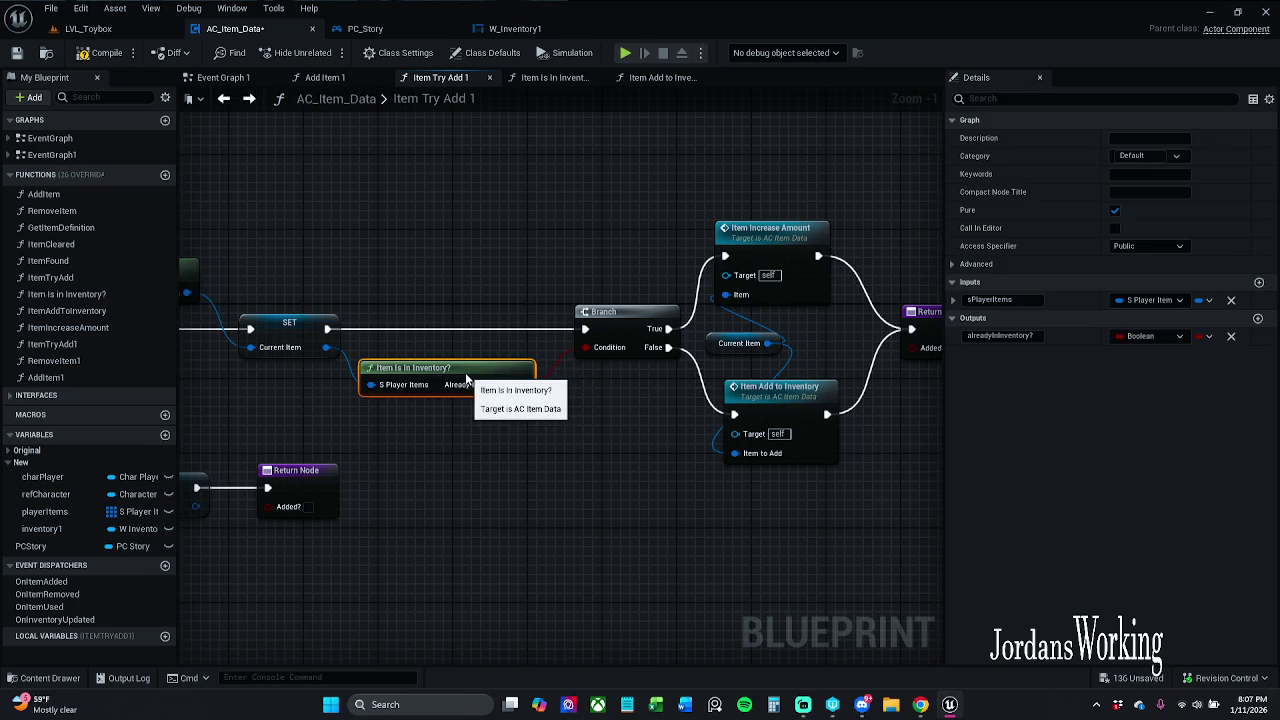
left_click(546, 441)
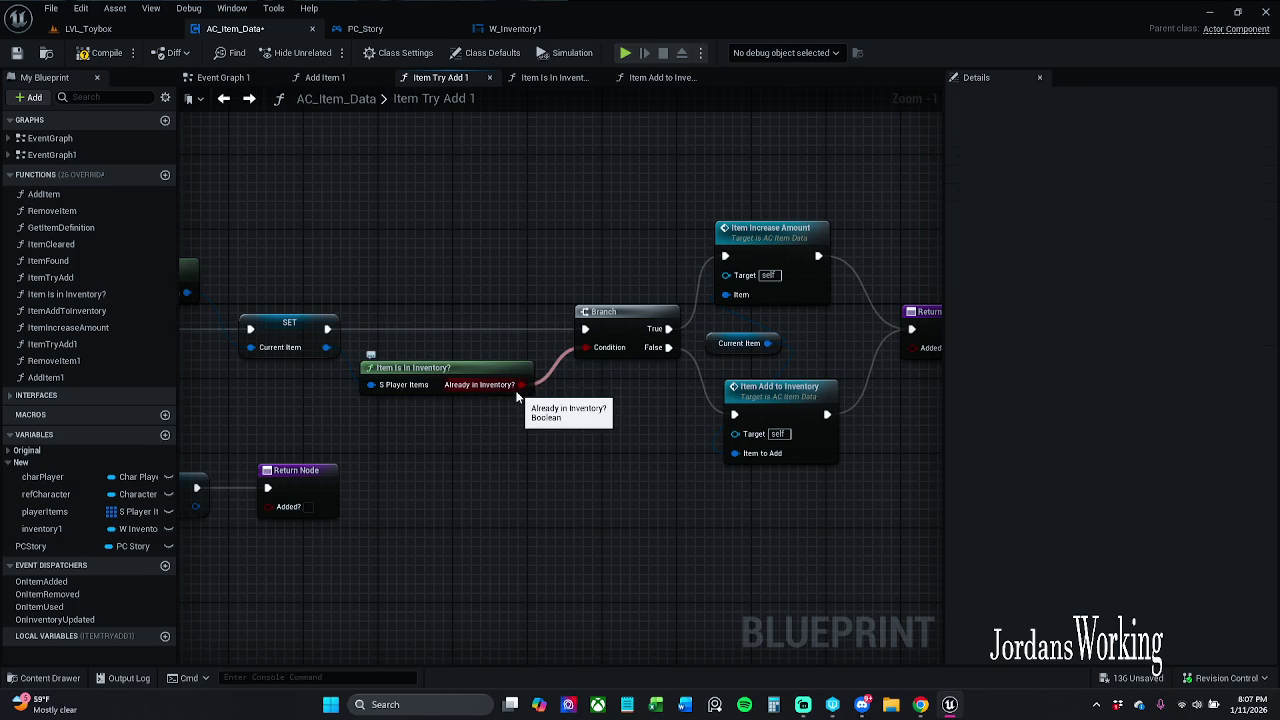
double_click(440, 376)
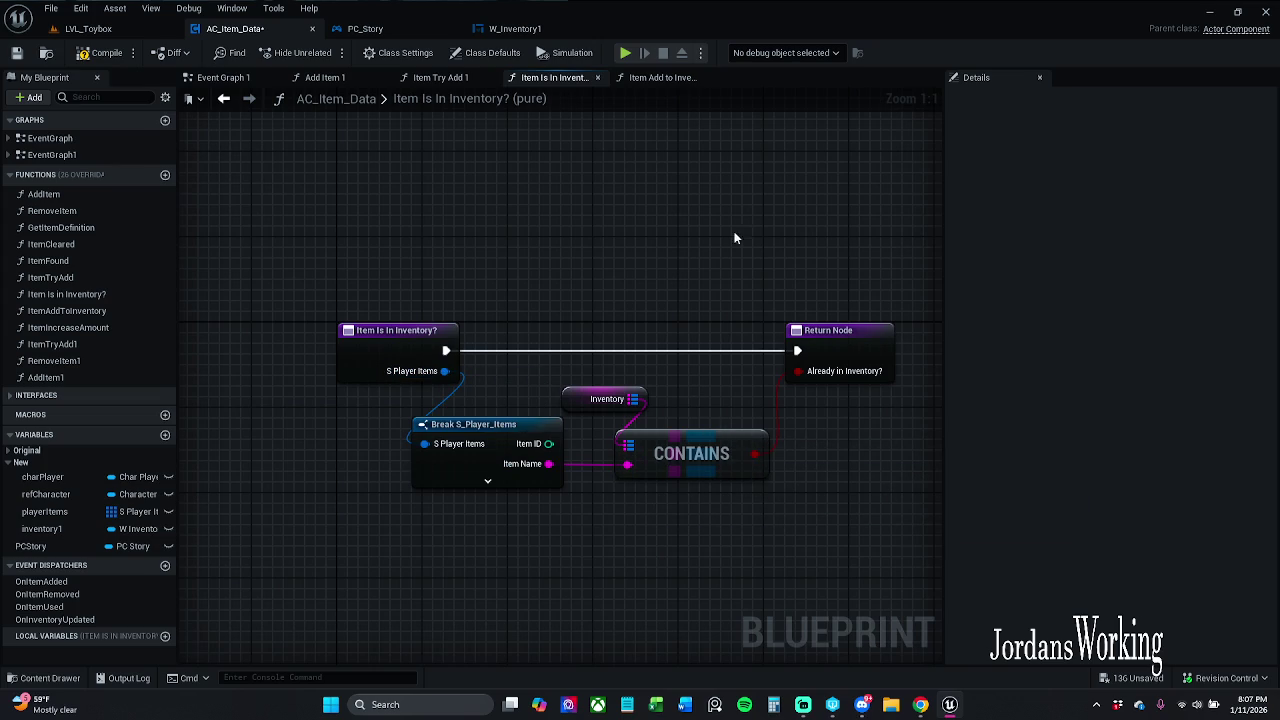
Step: Review Item Add to Inventory and Item Is In Inventory?, compile AC_Item_Data, then go to Event Graph 1
left_click(668, 80)
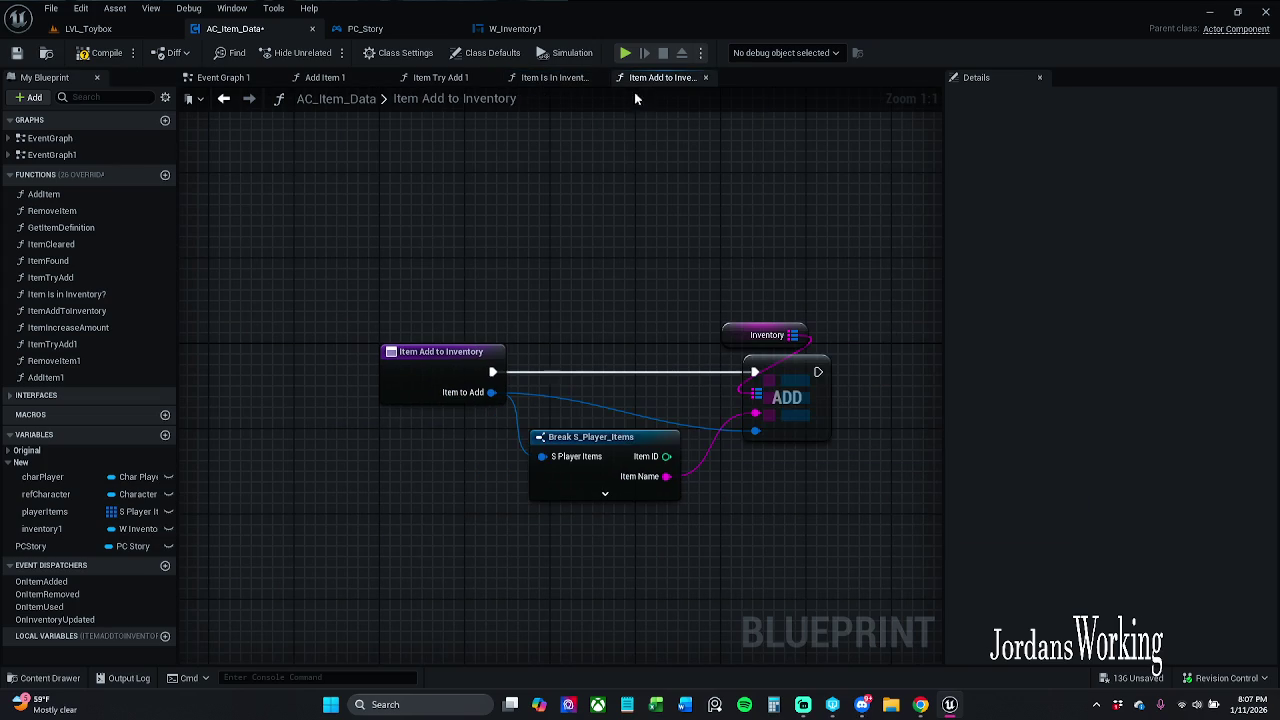
left_click(549, 84)
left_click(465, 79)
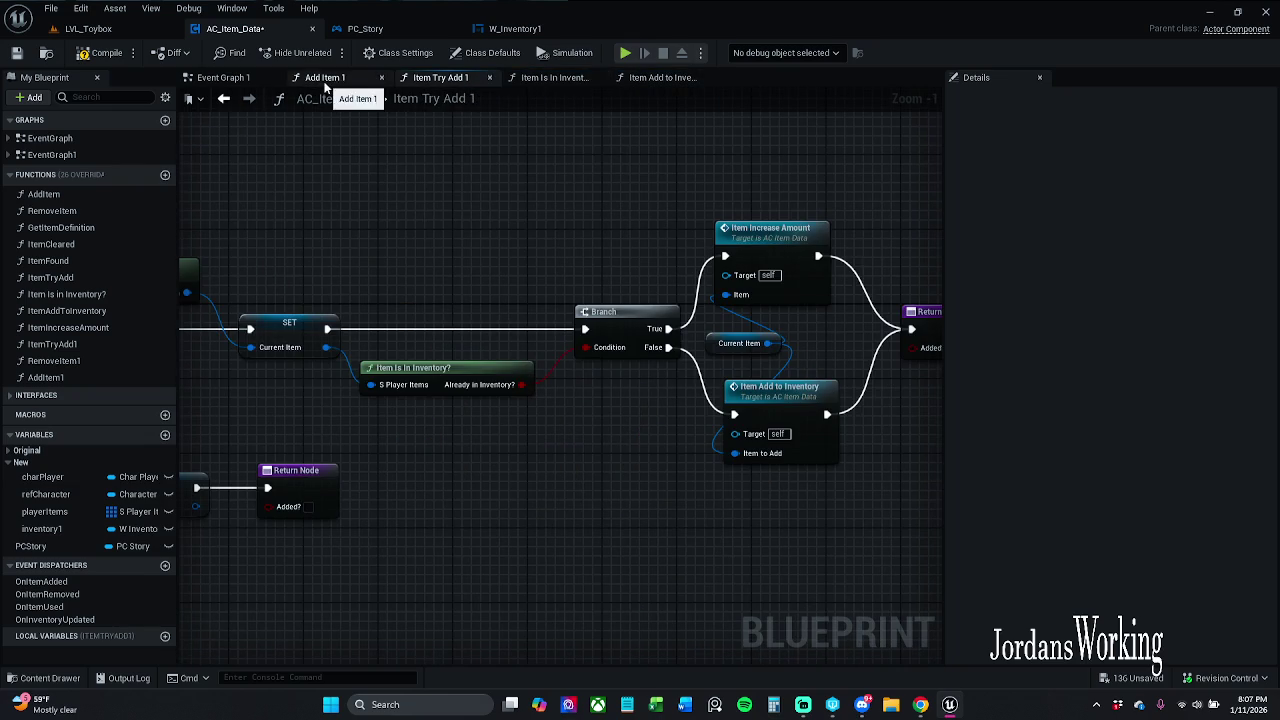
left_click(103, 60)
mouse_move(563, 274)
left_mouse_down()
mouse_move(433, 256)
mouse_move(606, 281)
mouse_move(788, 273)
left_mouse_up()
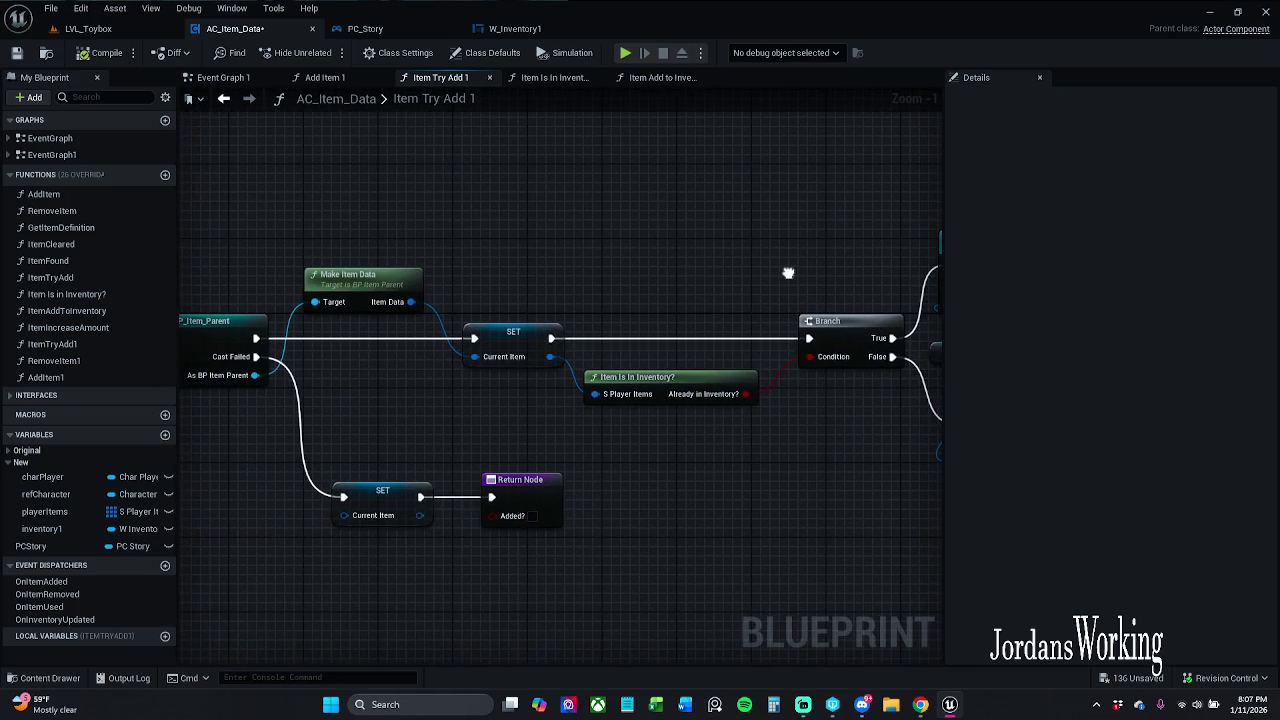
left_click_drag(658, 256, 870, 243)
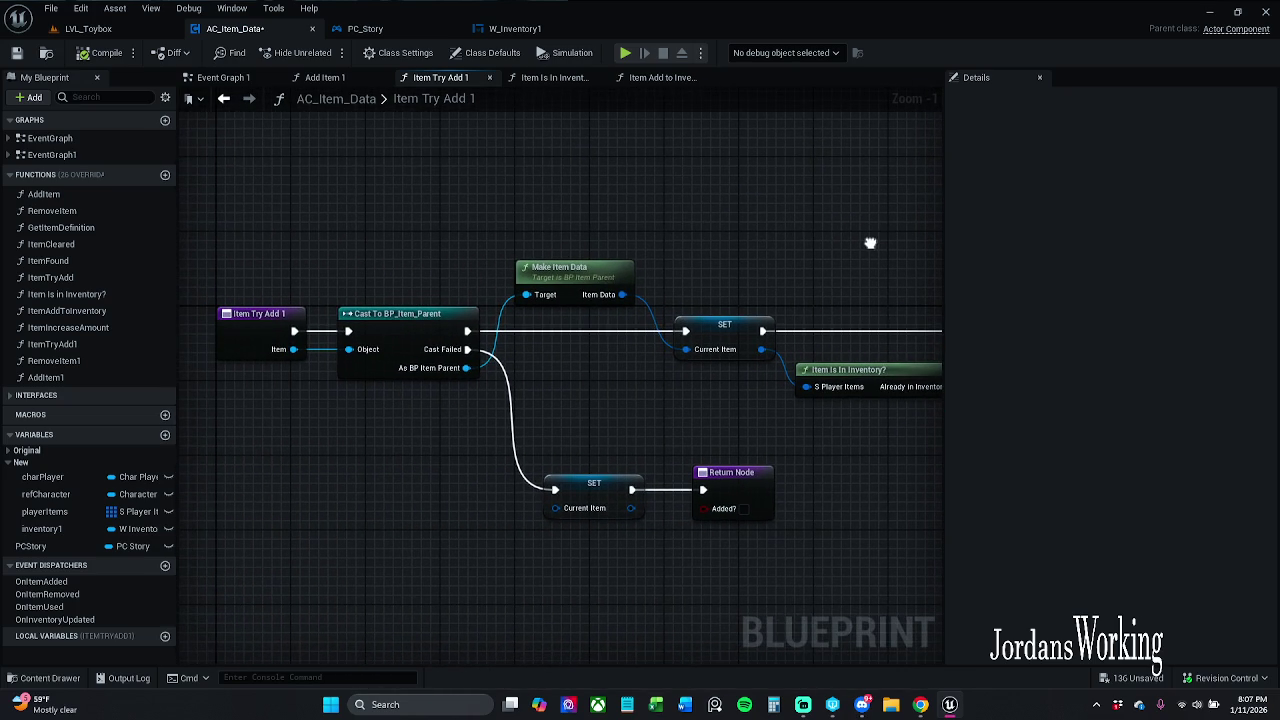
left_click(230, 80)
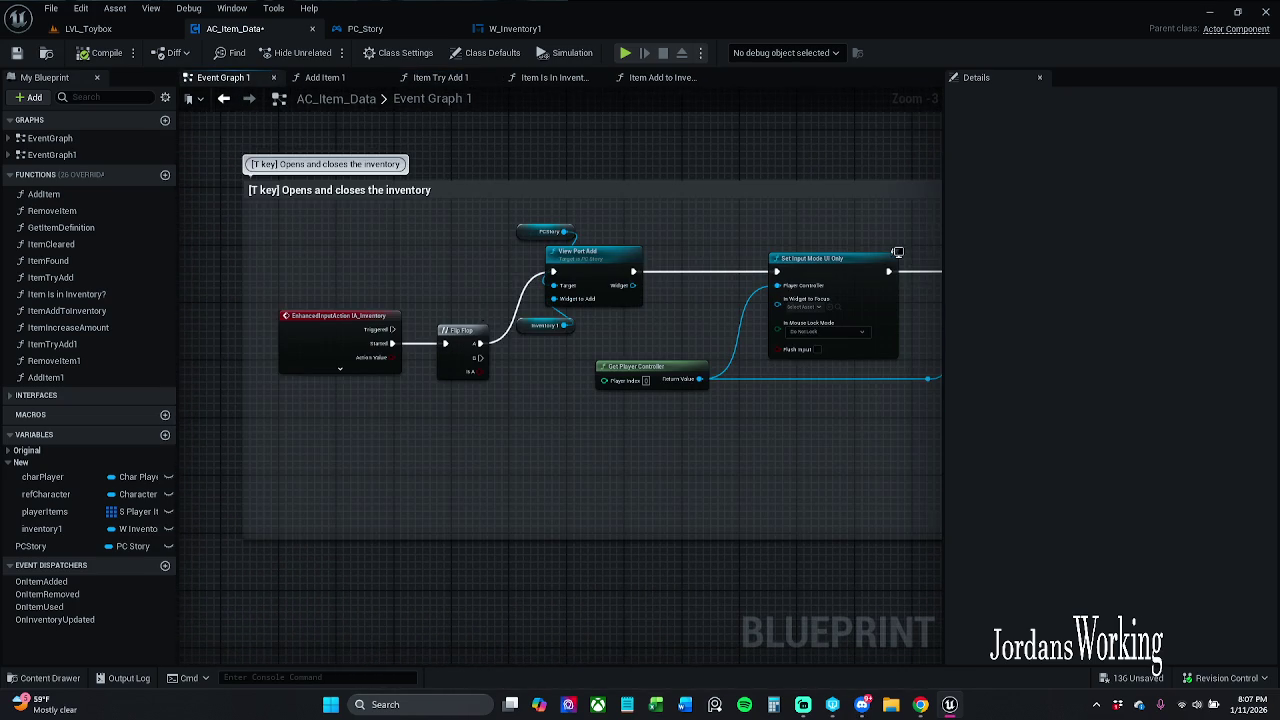
Step: In PC_Story, search My Blueprint for 'interact' and jump to the IA_Interaction event
left_click_drag(477, 308, 375, 305)
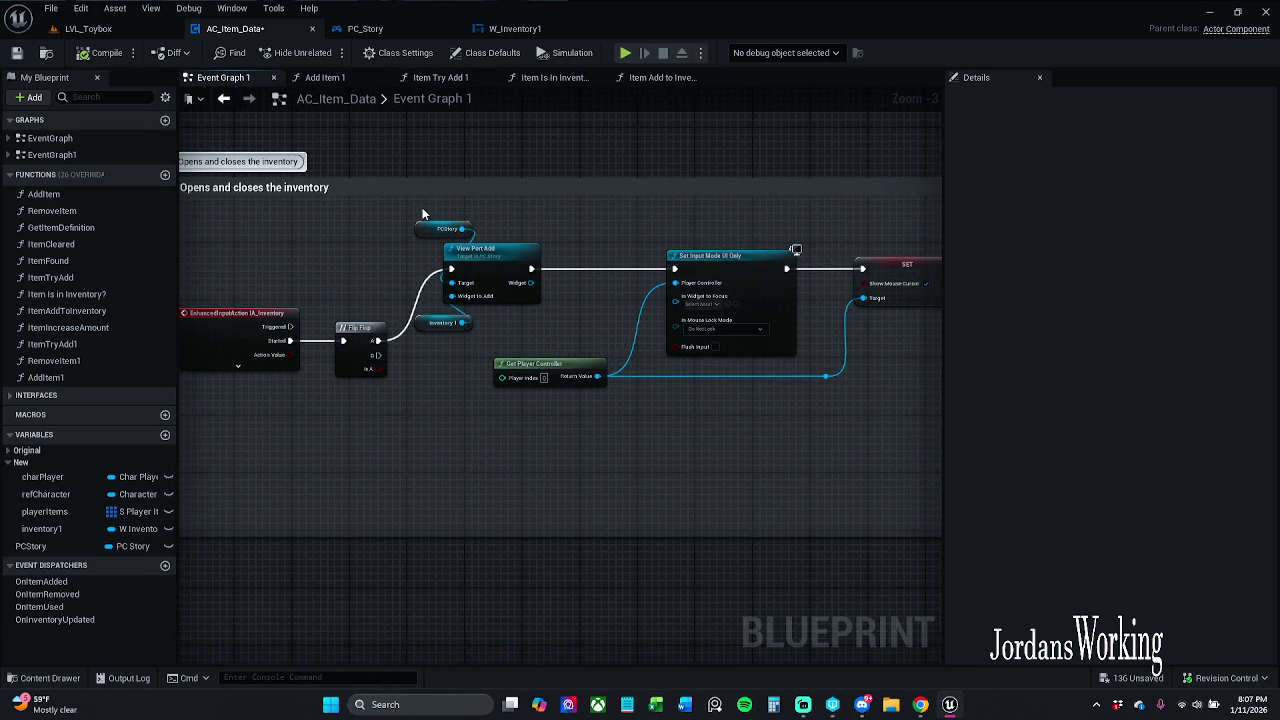
scroll(392, 274, "down", 1)
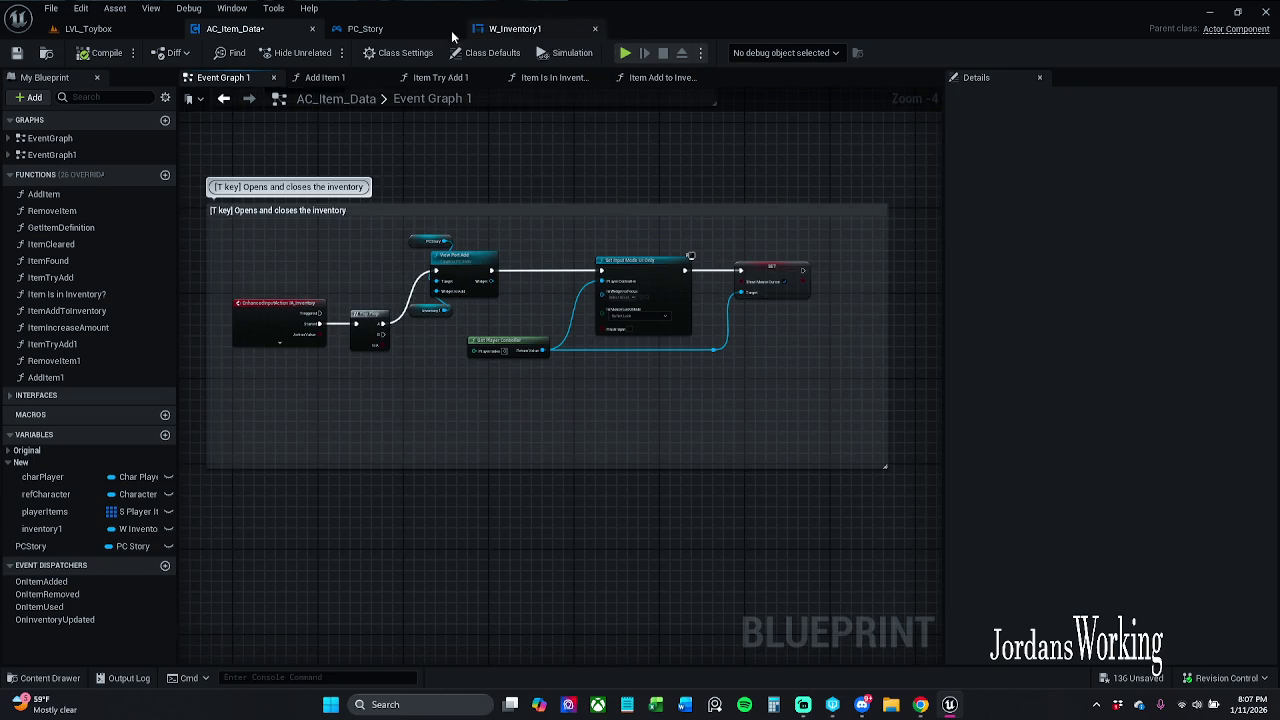
left_click(420, 30)
left_click(130, 320)
type("interact")
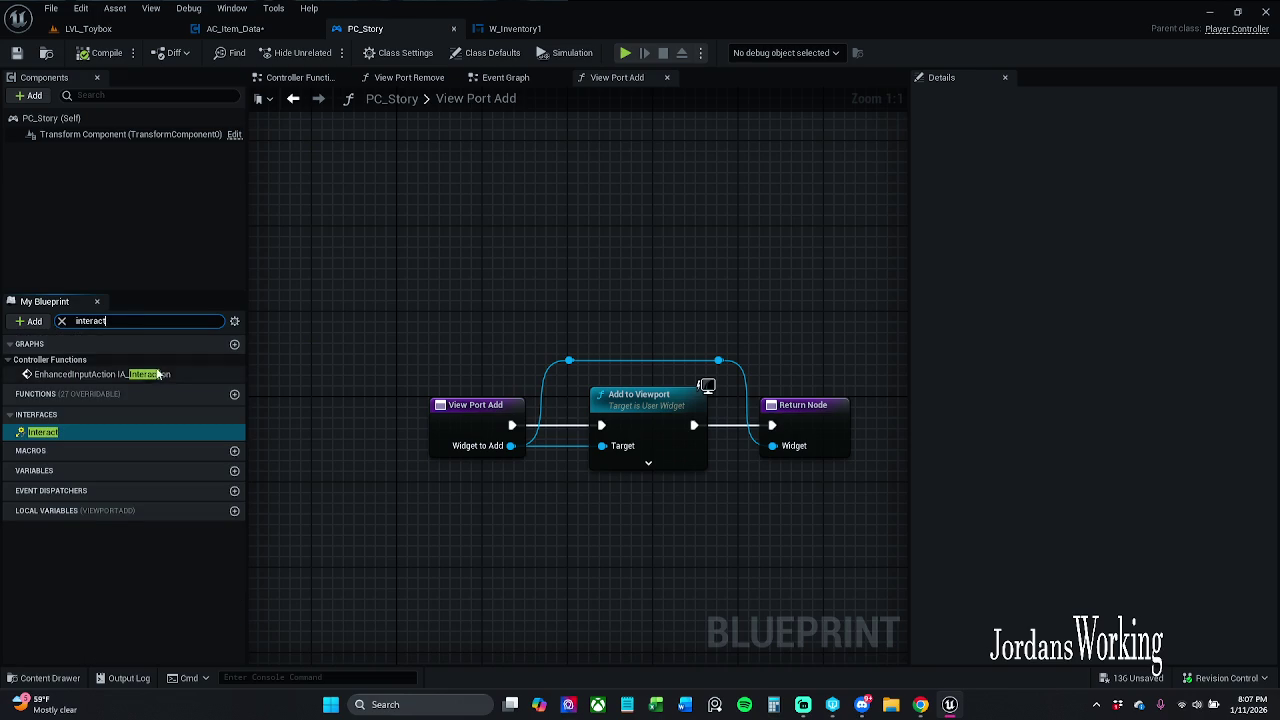
double_click(100, 374)
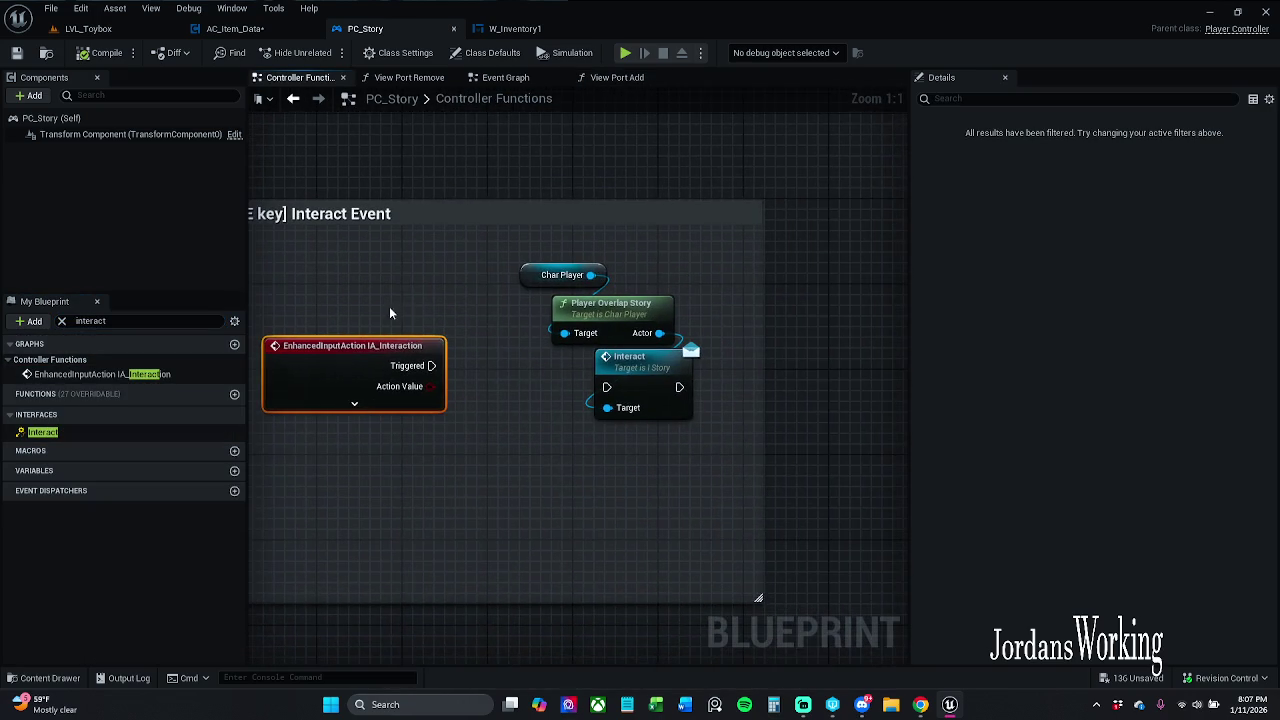
Step: Back in AC_Item_Data, filter My Blueprint by 'interact' to list its interaction graphs
left_click(262, 26)
left_click(119, 95)
type("inter")
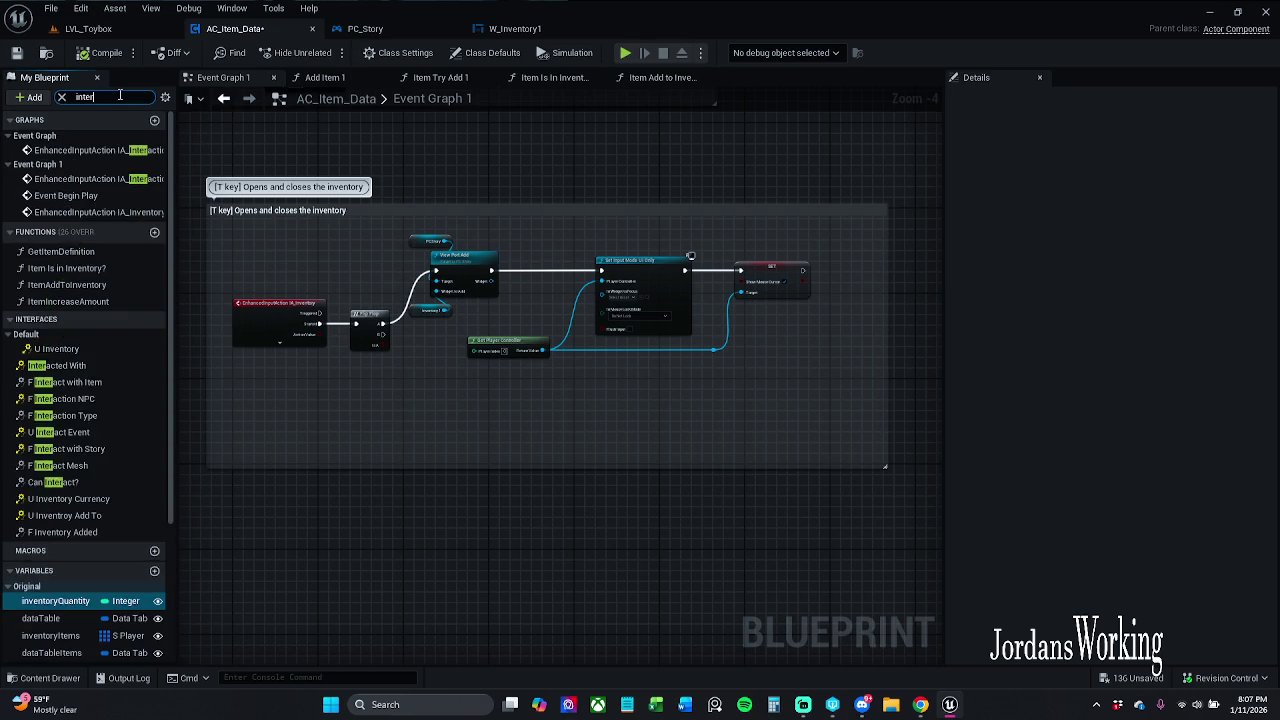
type("act")
Step: Compare the IA_Interaction events in AC_Item_Data's two event graphs, ending on Event Graph 1
double_click(142, 177)
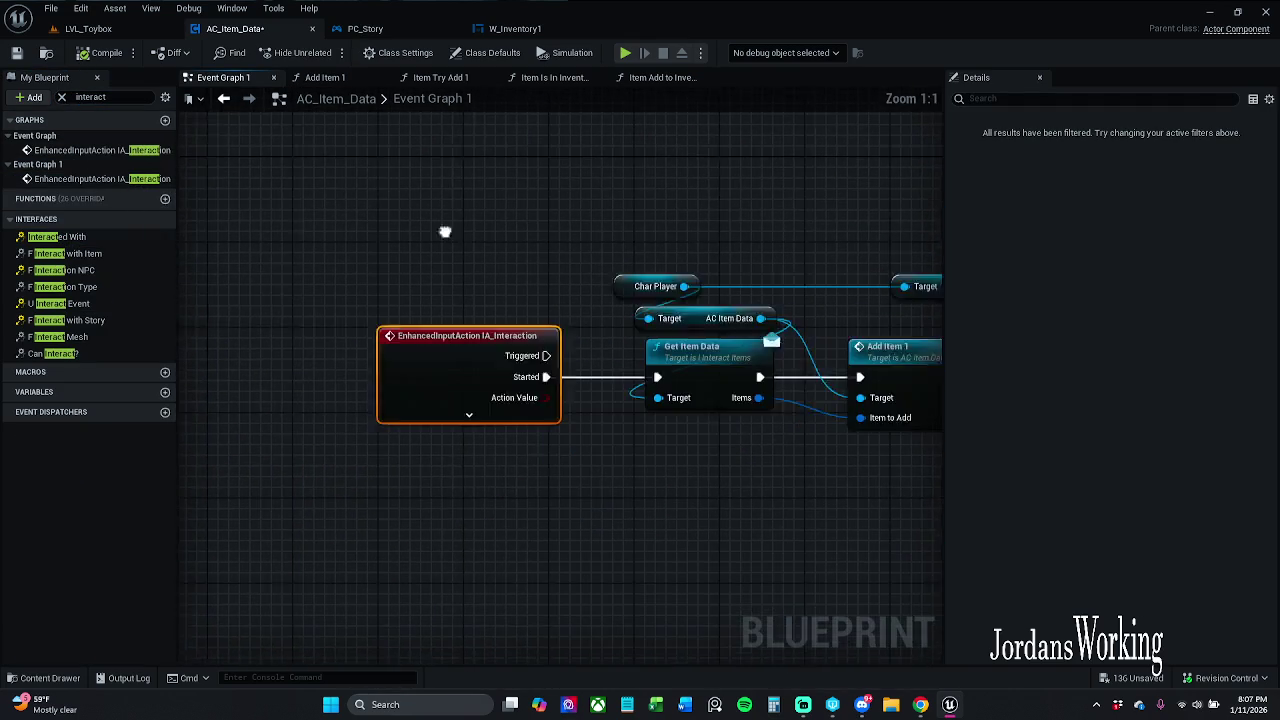
double_click(96, 150)
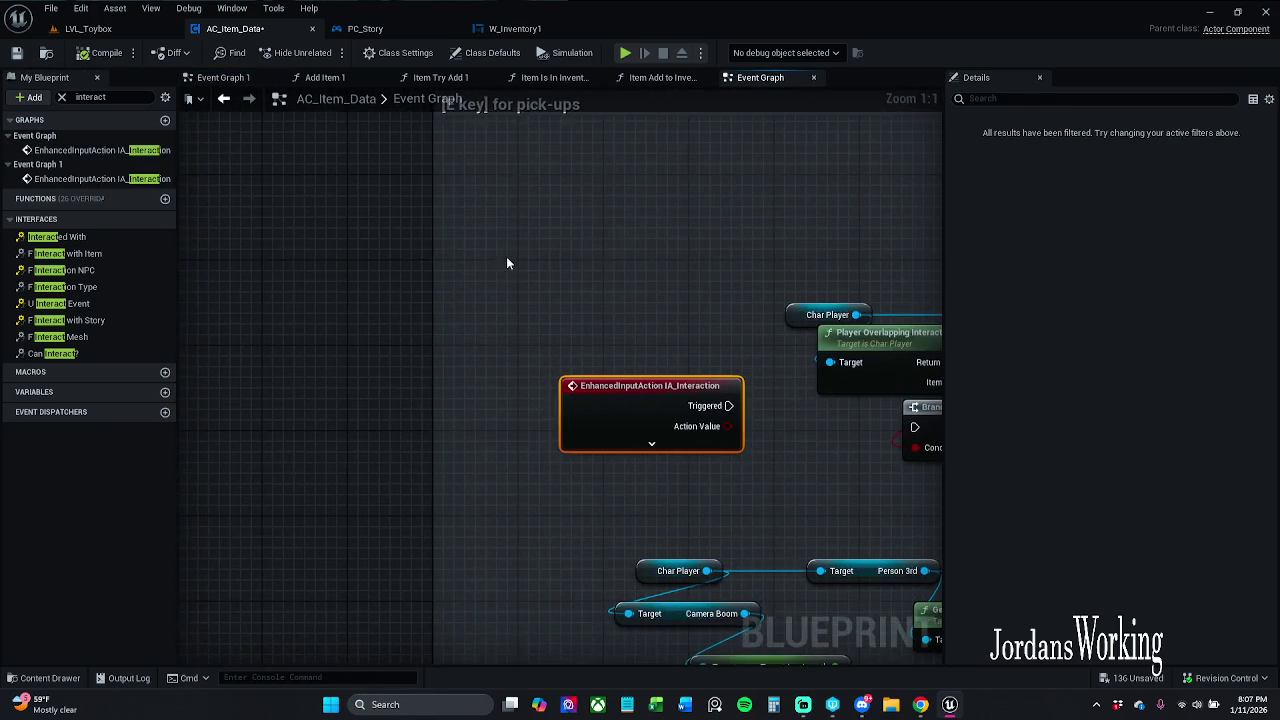
double_click(100, 178)
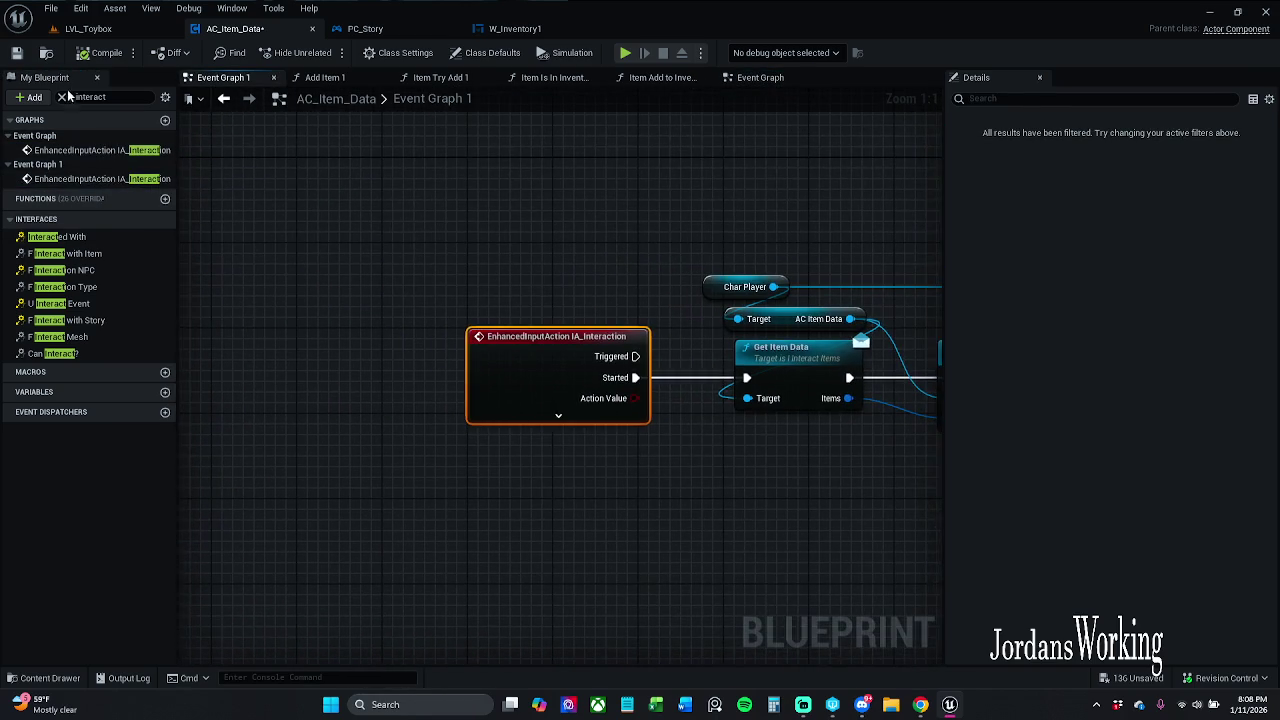
Step: Clear the search, expand the graphs, functions and variables lists, and save AC_Item_Data
left_click(63, 97)
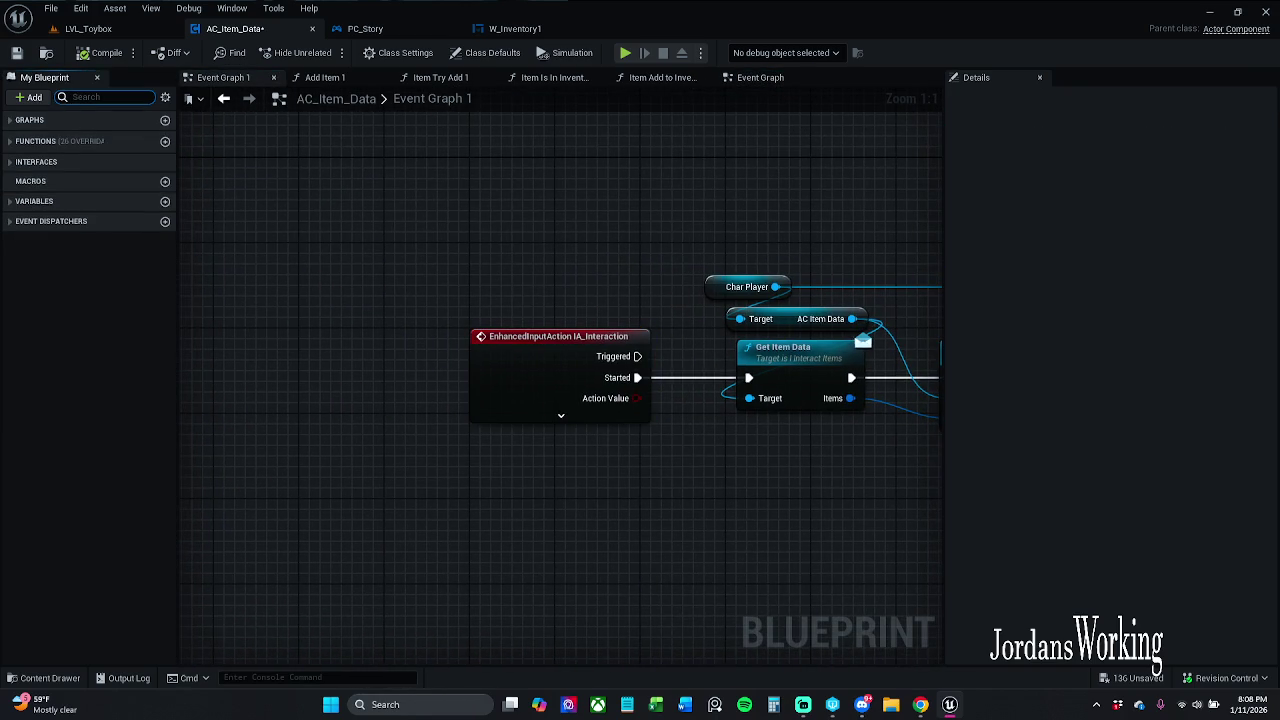
left_click(14, 121)
left_click(10, 174)
left_click(27, 194)
left_click(12, 434)
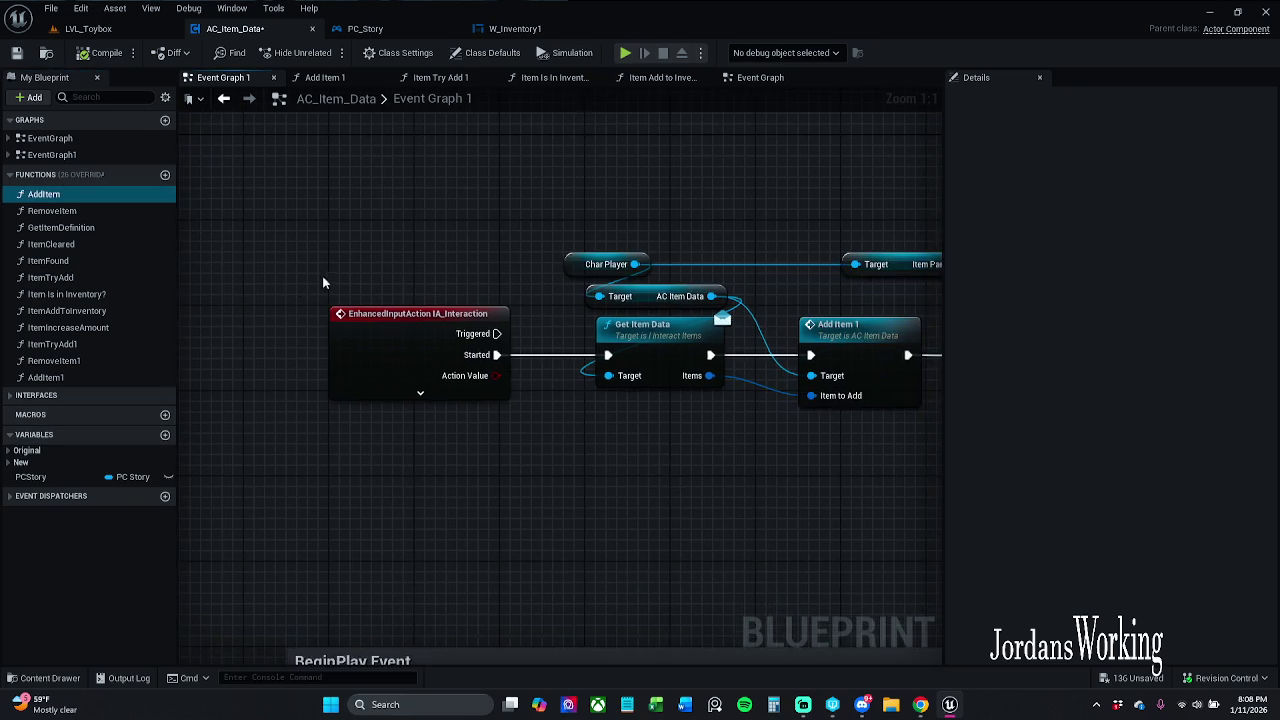
scroll(470, 280, "down", 1)
scroll(468, 281, "down", 1)
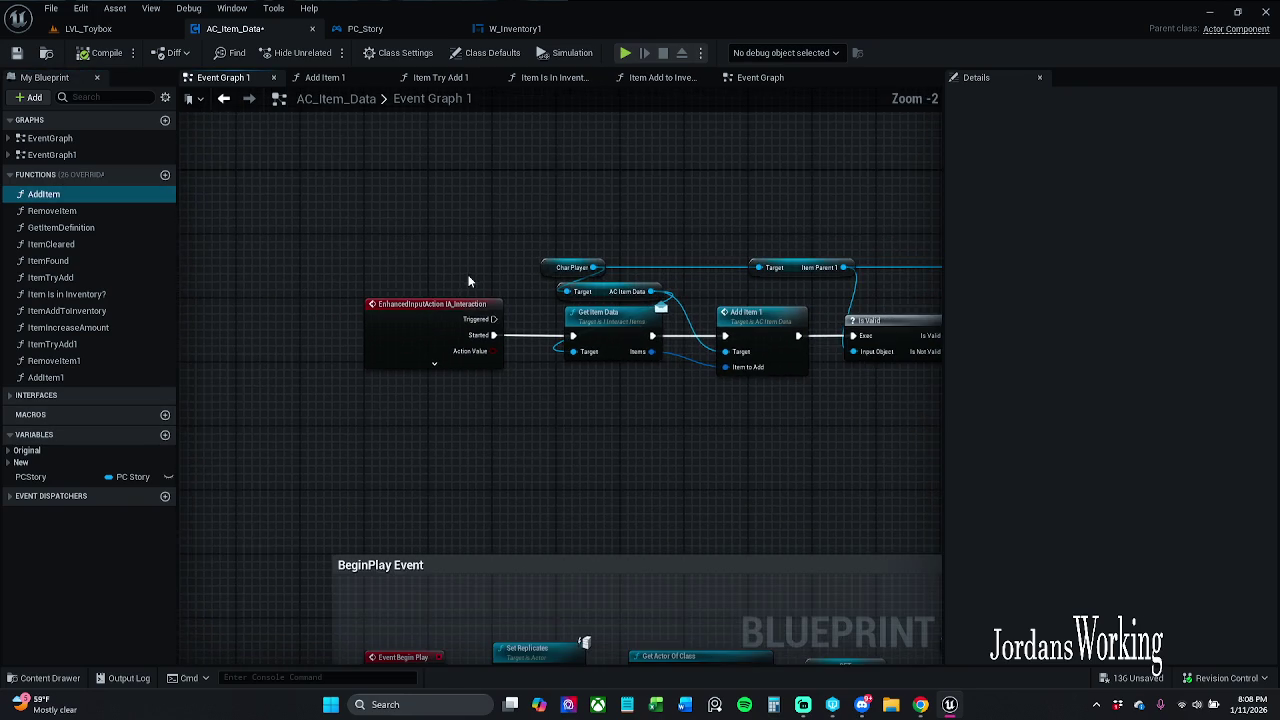
left_click_drag(468, 281, 353, 261)
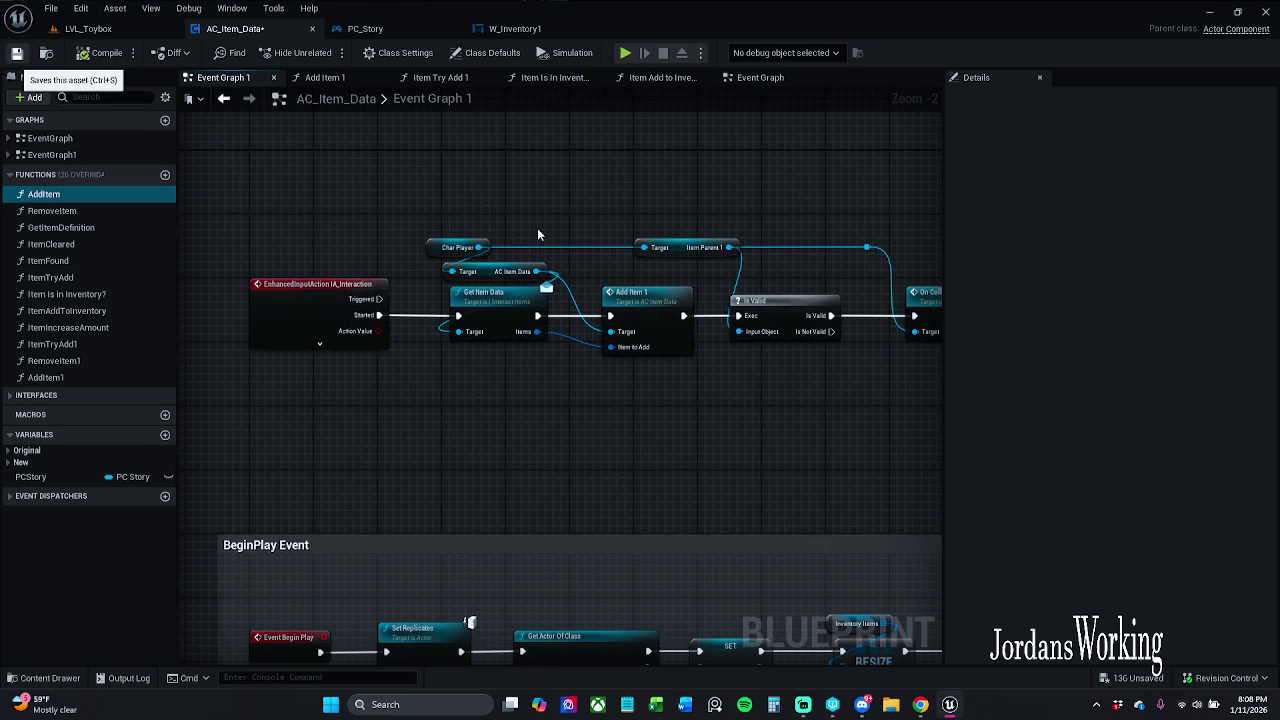
key("ctrl+s")
Step: Open the Add Item 1 function graph and frame Set Array Elem and the return node
mouse_move(537, 234)
left_mouse_down()
mouse_move(507, 209)
mouse_move(457, 214)
mouse_move(587, 168)
left_mouse_up()
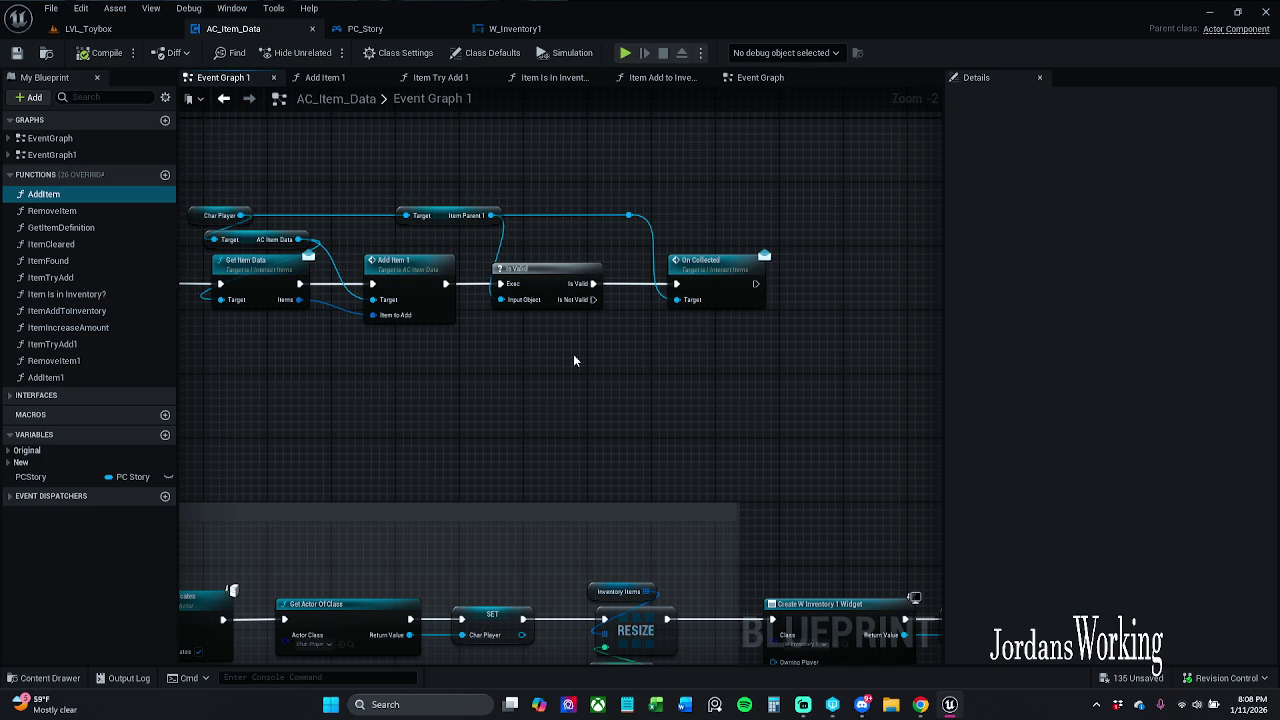
left_click_drag(568, 350, 634, 354)
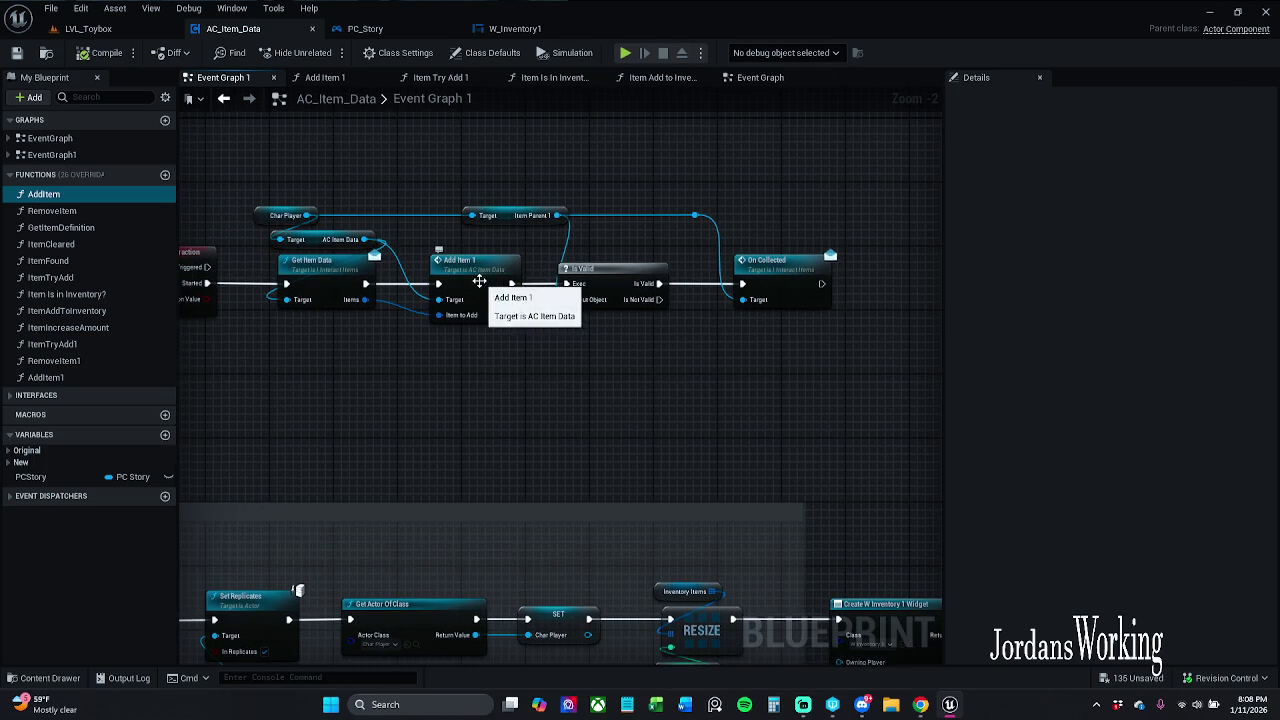
double_click(480, 281)
scroll(625, 355, "up", 1)
mouse_move(625, 355)
left_mouse_down()
mouse_move(371, 343)
mouse_move(401, 328)
left_mouse_up()
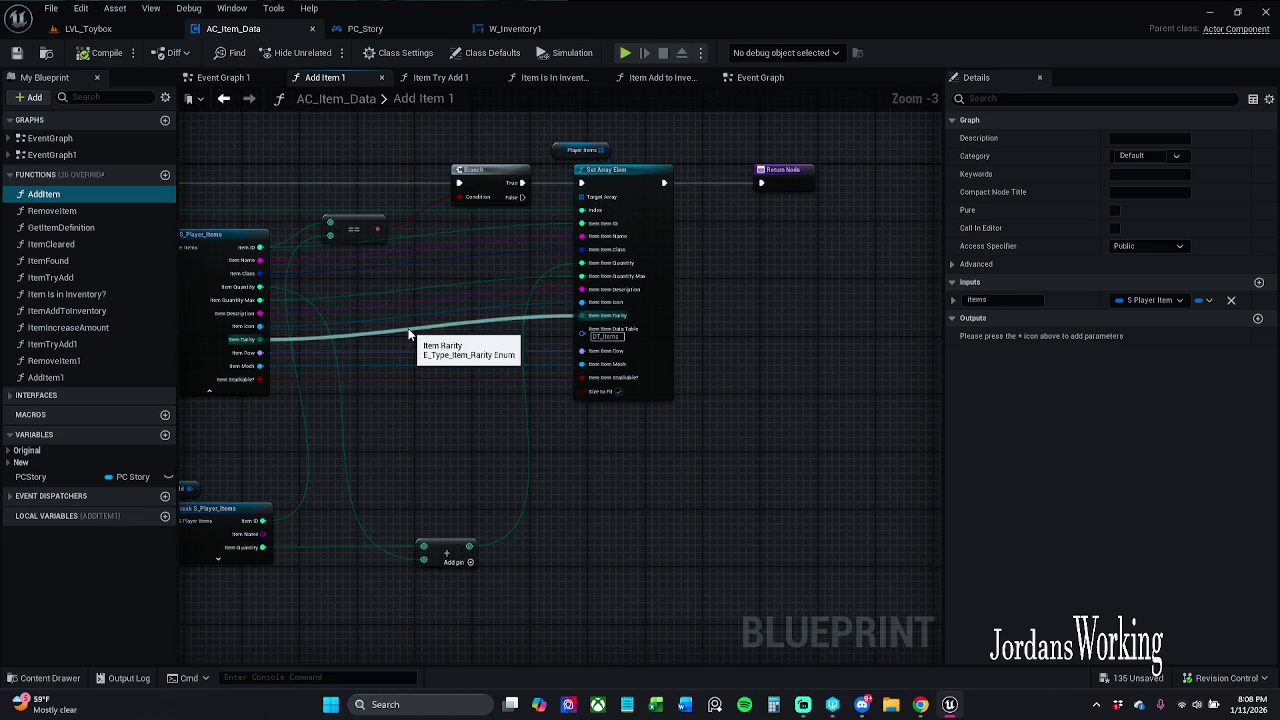
Step: Wire Item Stackable to the Add Item 1 return node with two reroute points
left_click(238, 78)
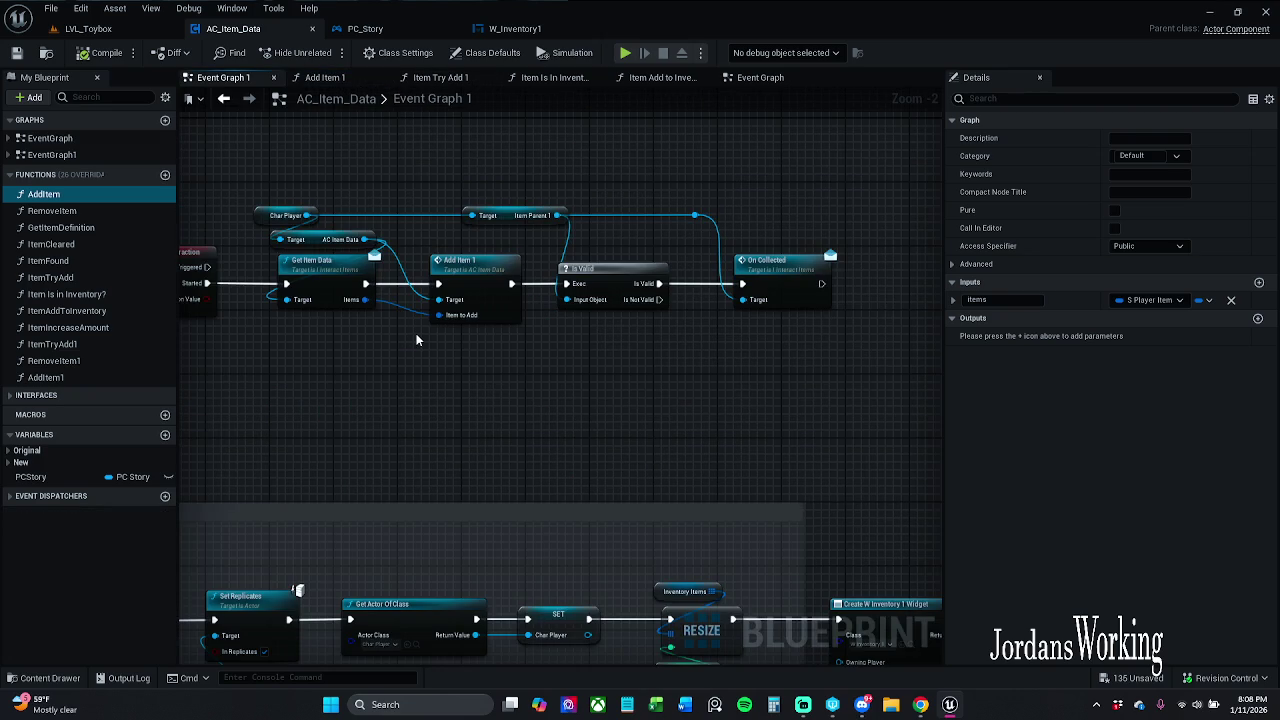
left_click(325, 77)
mouse_move(363, 385)
left_mouse_down()
mouse_move(801, 214)
mouse_move(882, 201)
left_mouse_up()
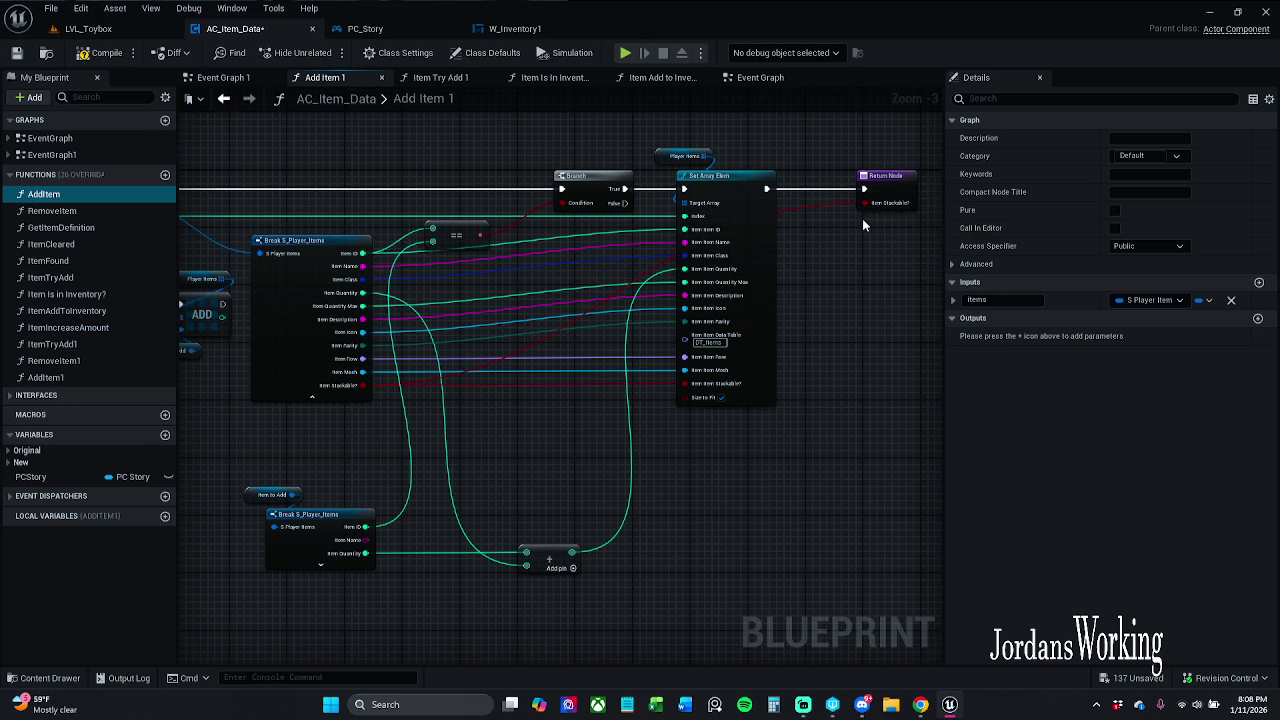
double_click(786, 212)
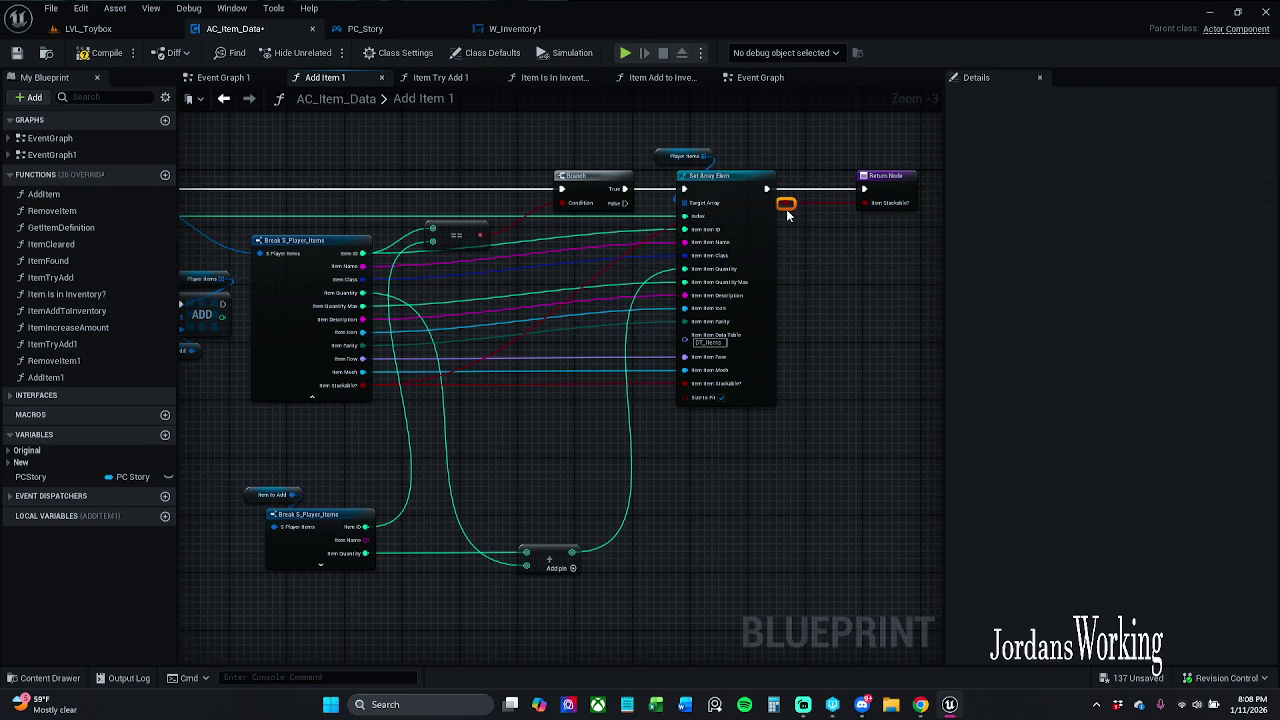
left_click_drag(786, 212, 835, 494)
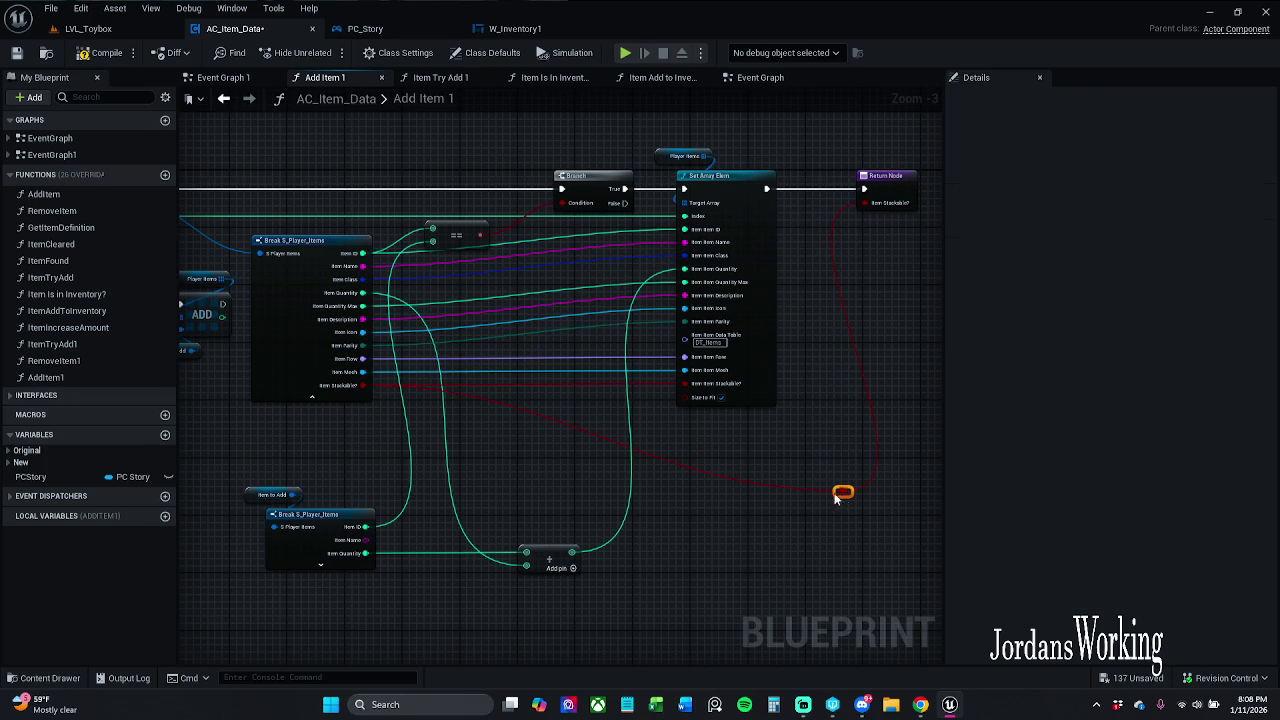
double_click(640, 458)
mouse_move(640, 458)
left_mouse_down()
mouse_move(512, 481)
mouse_move(497, 497)
left_mouse_up()
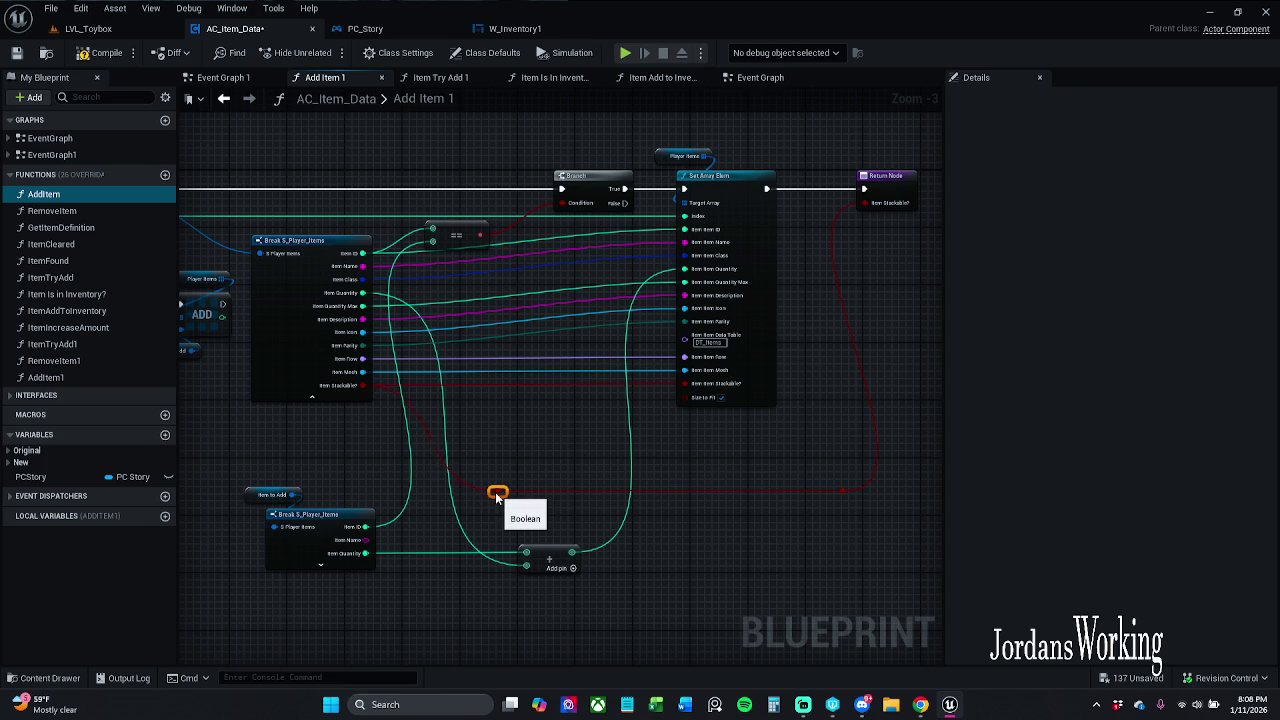
Step: Line up both reroute points beneath the nodes, save AC_Item_Data, and show LVL_Toybox
left_click(843, 492, "ctrl")
left_click_drag(838, 493, 838, 436)
left_click(783, 455)
left_click(736, 449)
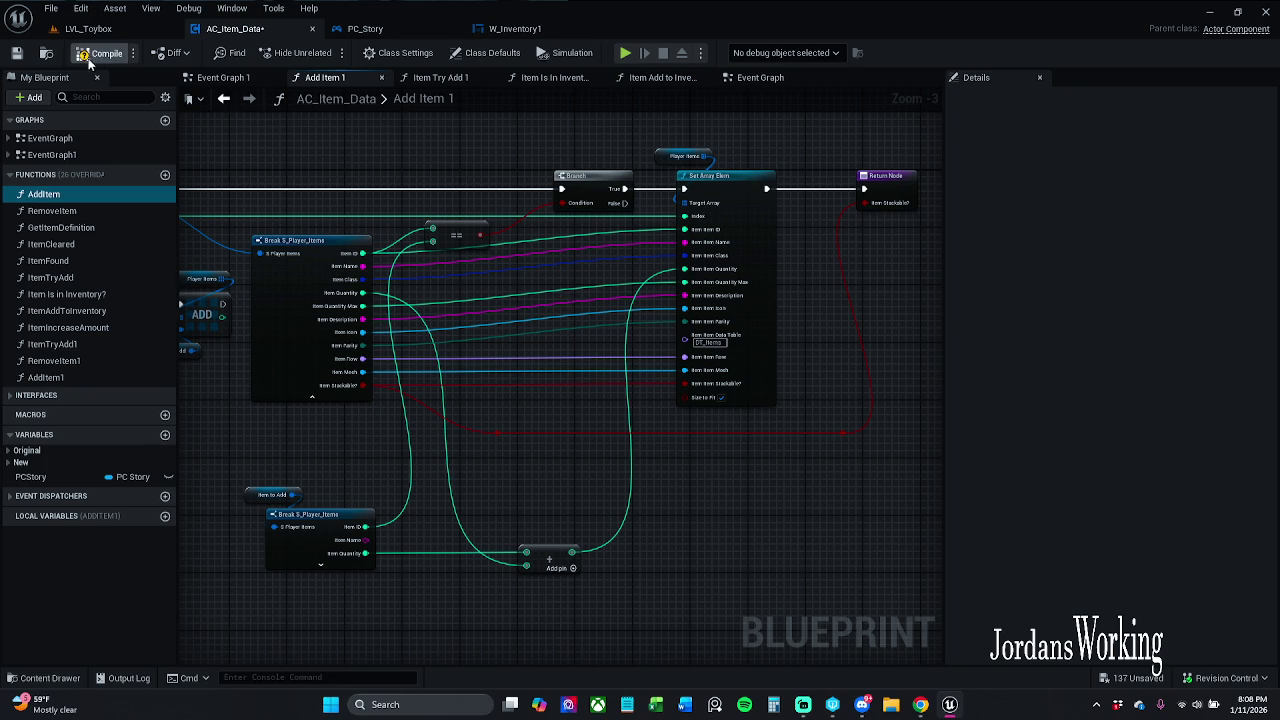
left_click(18, 55)
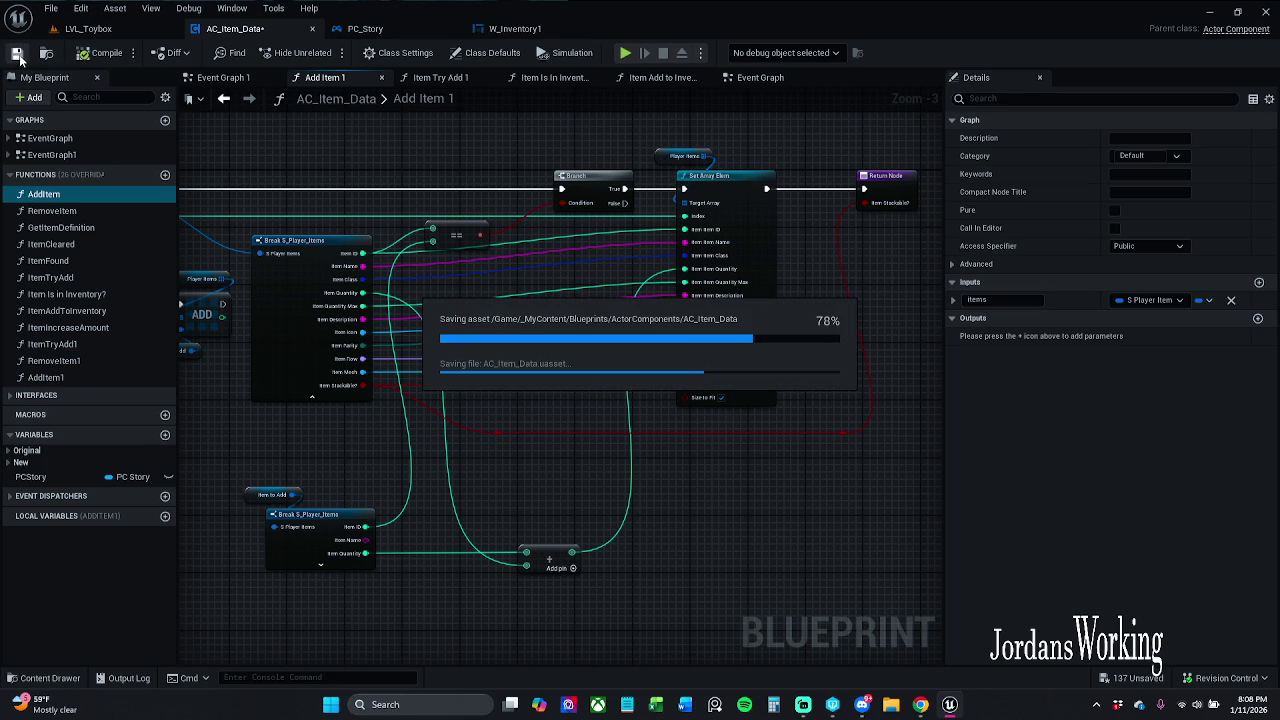
left_click(110, 30)
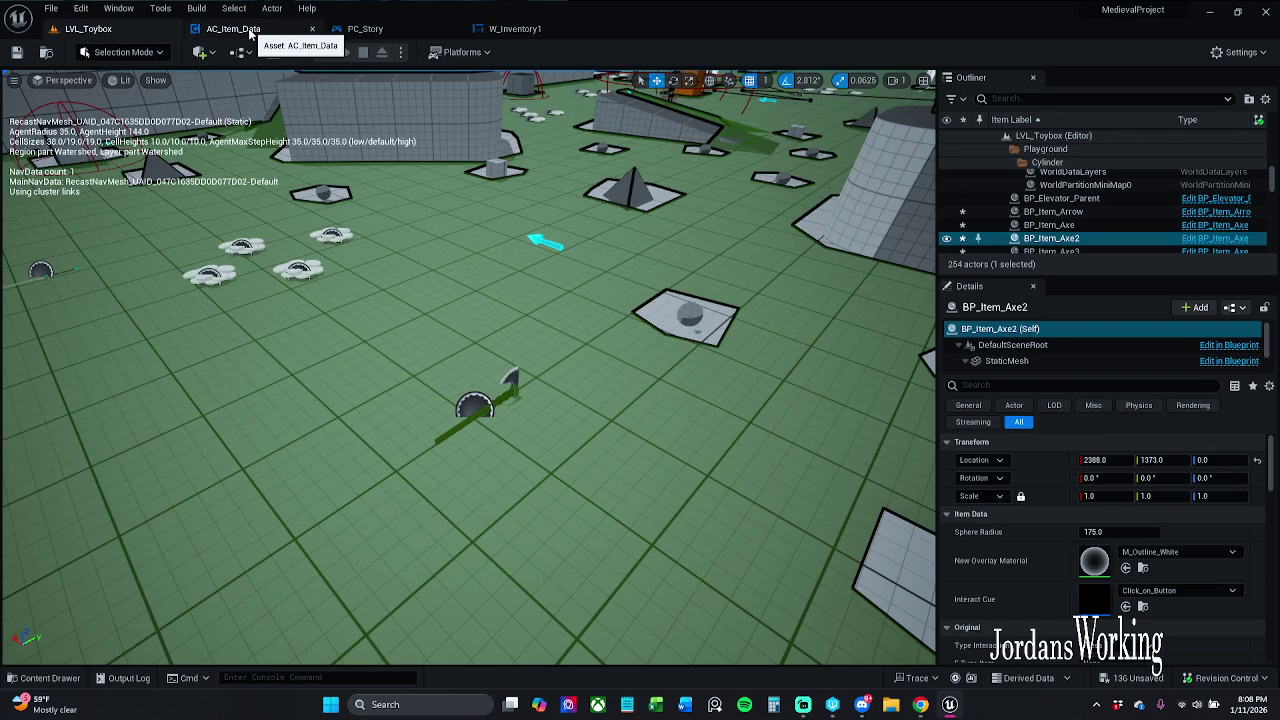
Step: Glance at W_Inventory1 and PC_Story, then return to AC_Item_Data's Add Item 1 graph
left_click(239, 37)
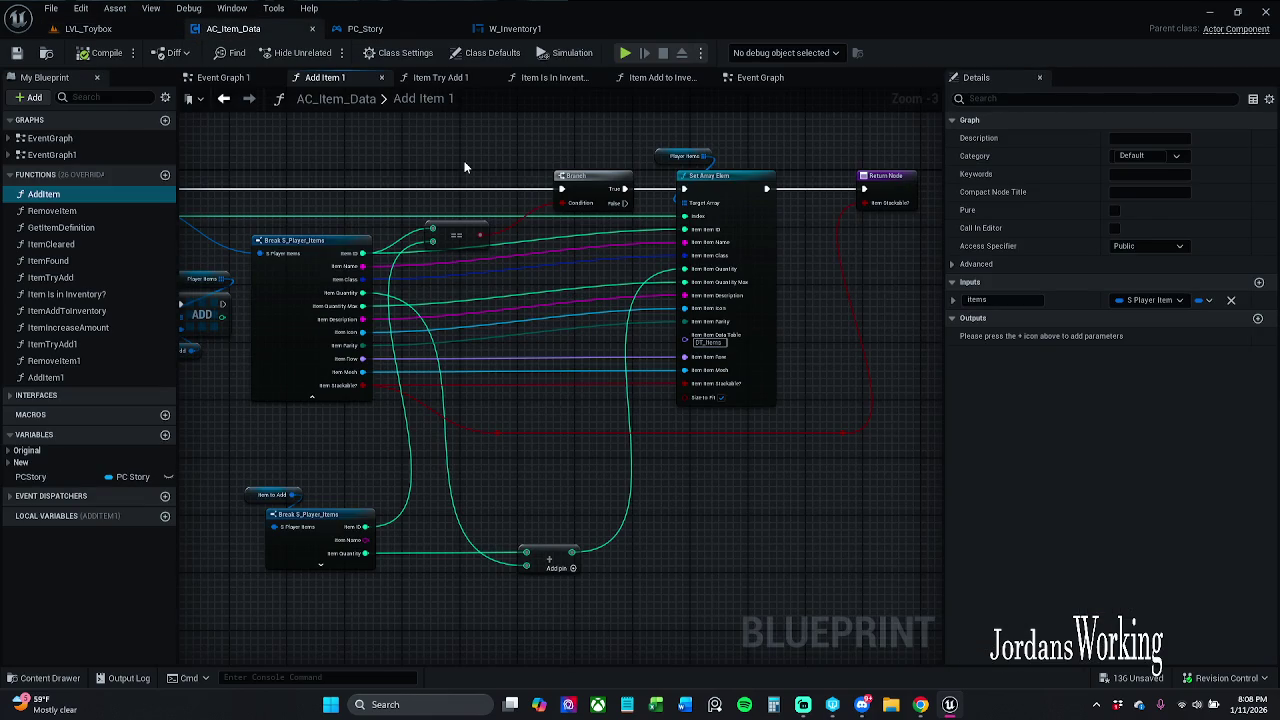
left_click(580, 28)
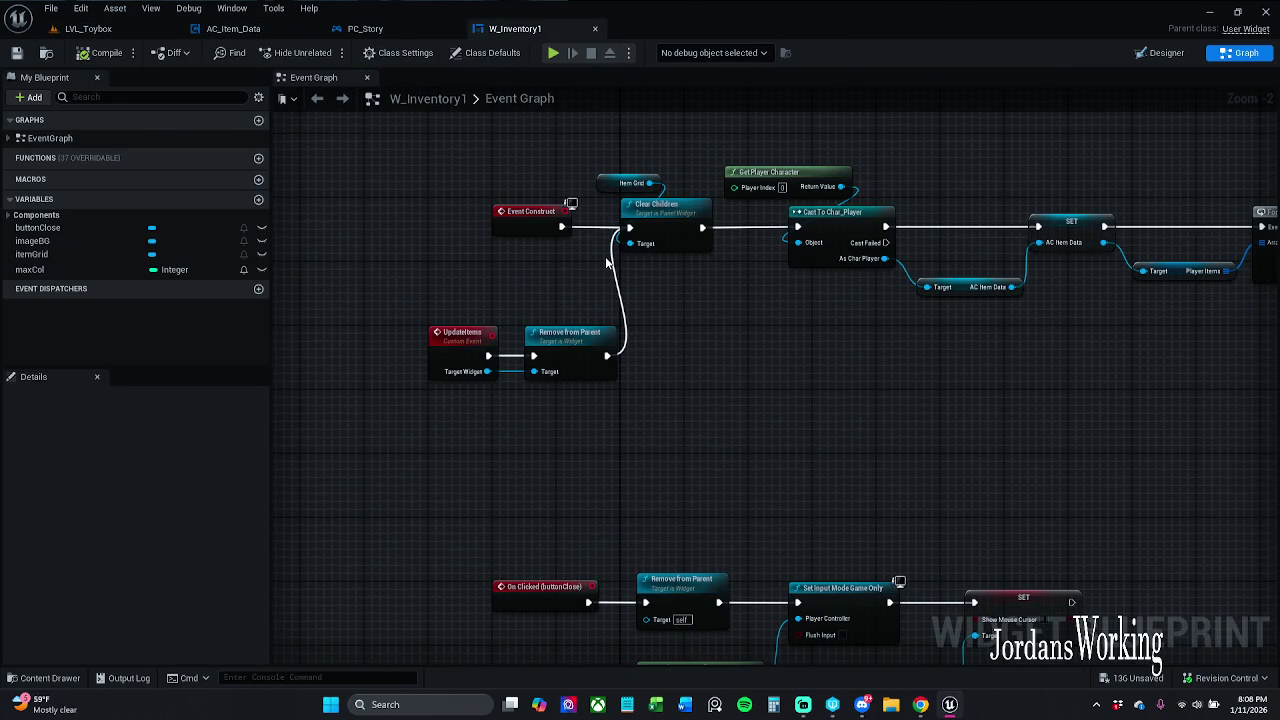
left_click(395, 30)
left_click(240, 28)
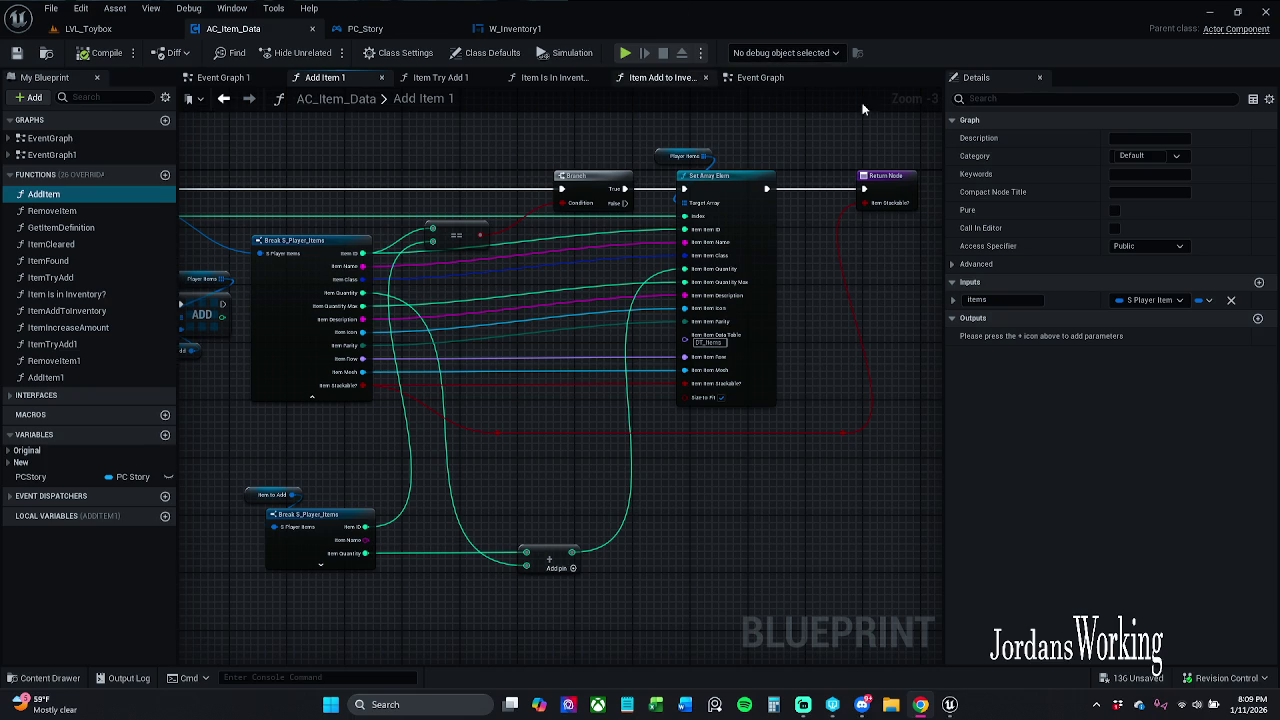
Step: Close the extra Event Graph and Item Add to Inventory tabs, then view Item Try Add 1
left_click(805, 80)
left_click(813, 78)
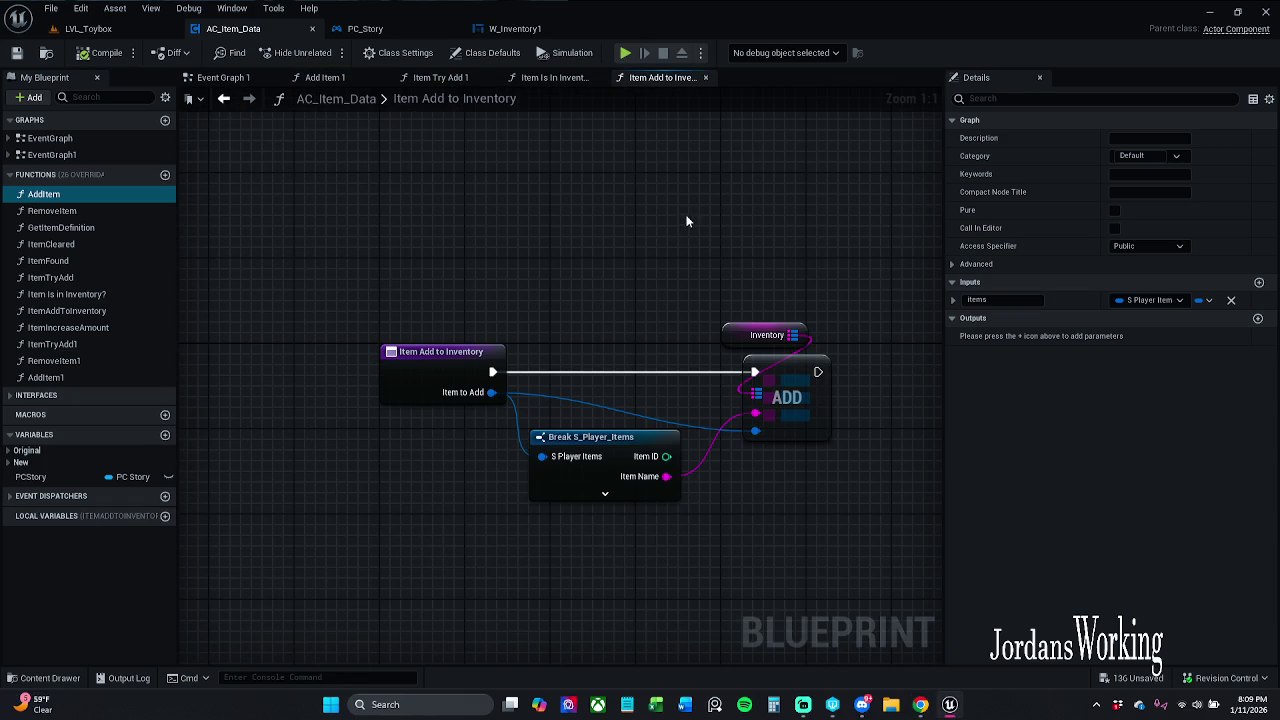
left_click(706, 78)
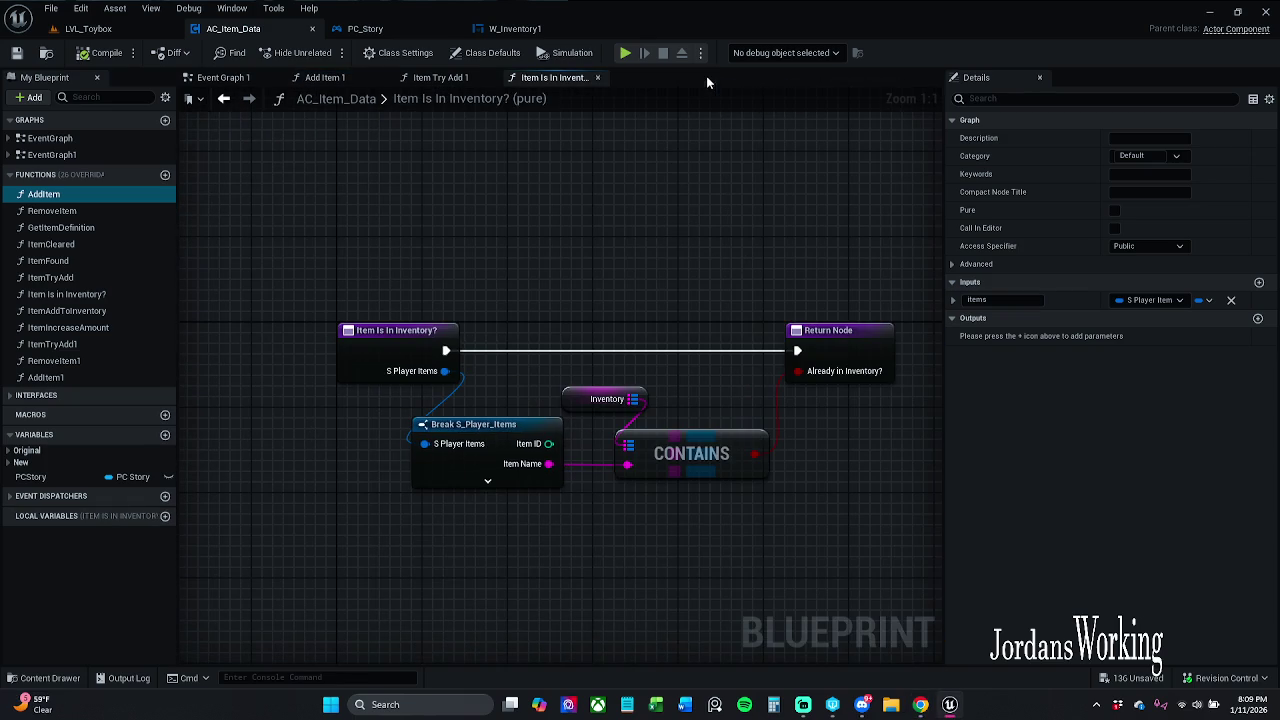
left_click(430, 84)
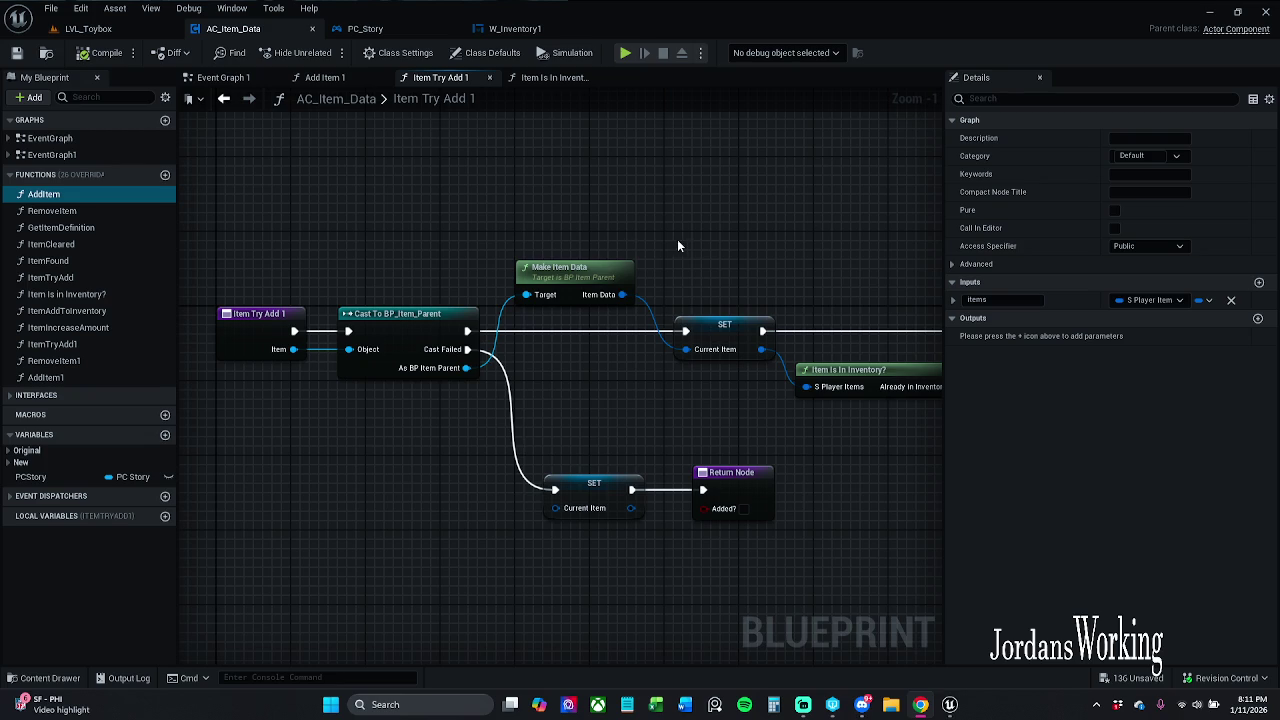
Step: Open the Item Is In Inventory? function from Item Try Add 1, then come back
mouse_move(700, 247)
left_mouse_down()
mouse_move(577, 220)
mouse_move(436, 236)
left_mouse_up()
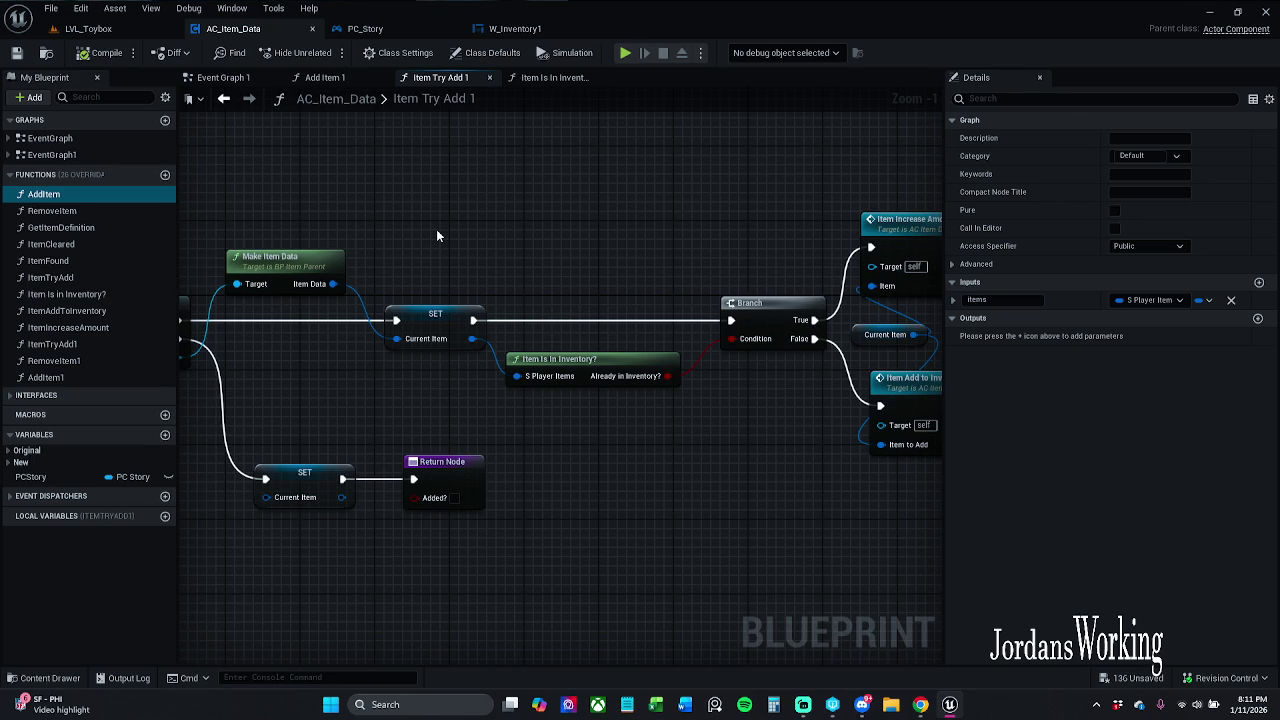
mouse_move(640, 394)
left_mouse_down()
mouse_move(646, 417)
mouse_move(557, 399)
left_mouse_up()
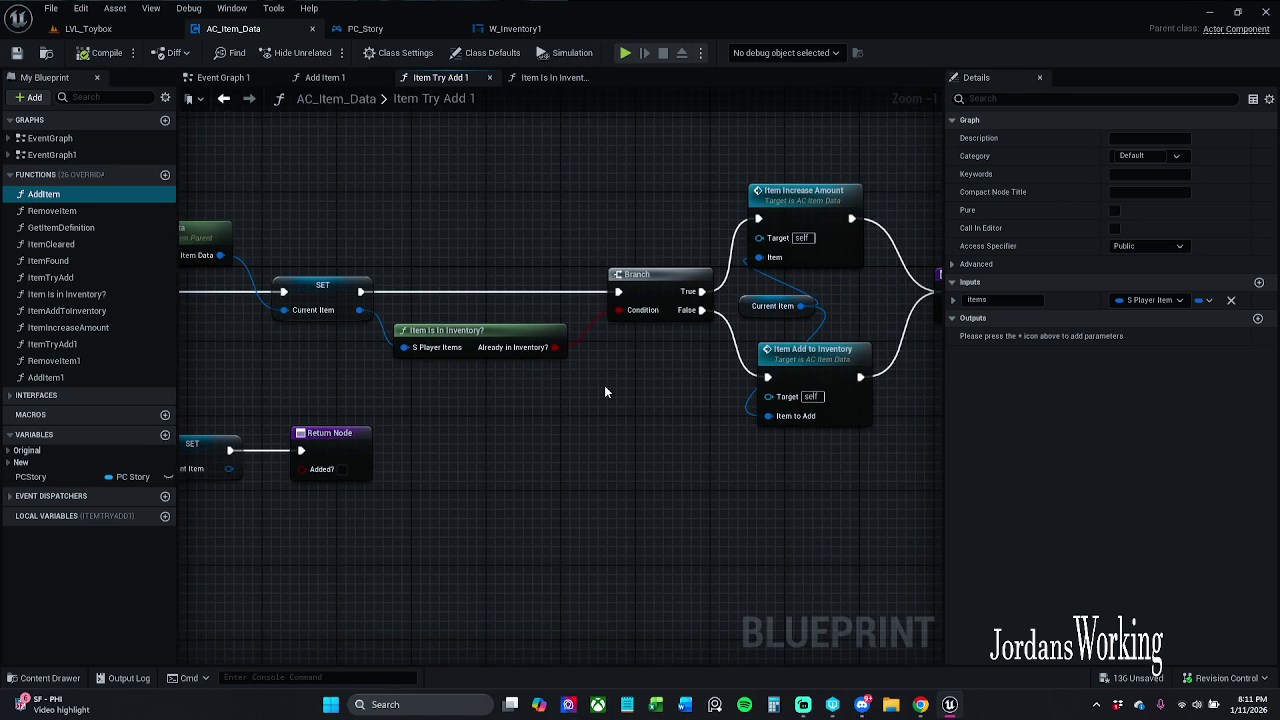
double_click(497, 338)
left_click(445, 77)
Step: Open the Item Add to Inventory function graph from its node in Item Try Add 1
left_click_drag(724, 320, 676, 313)
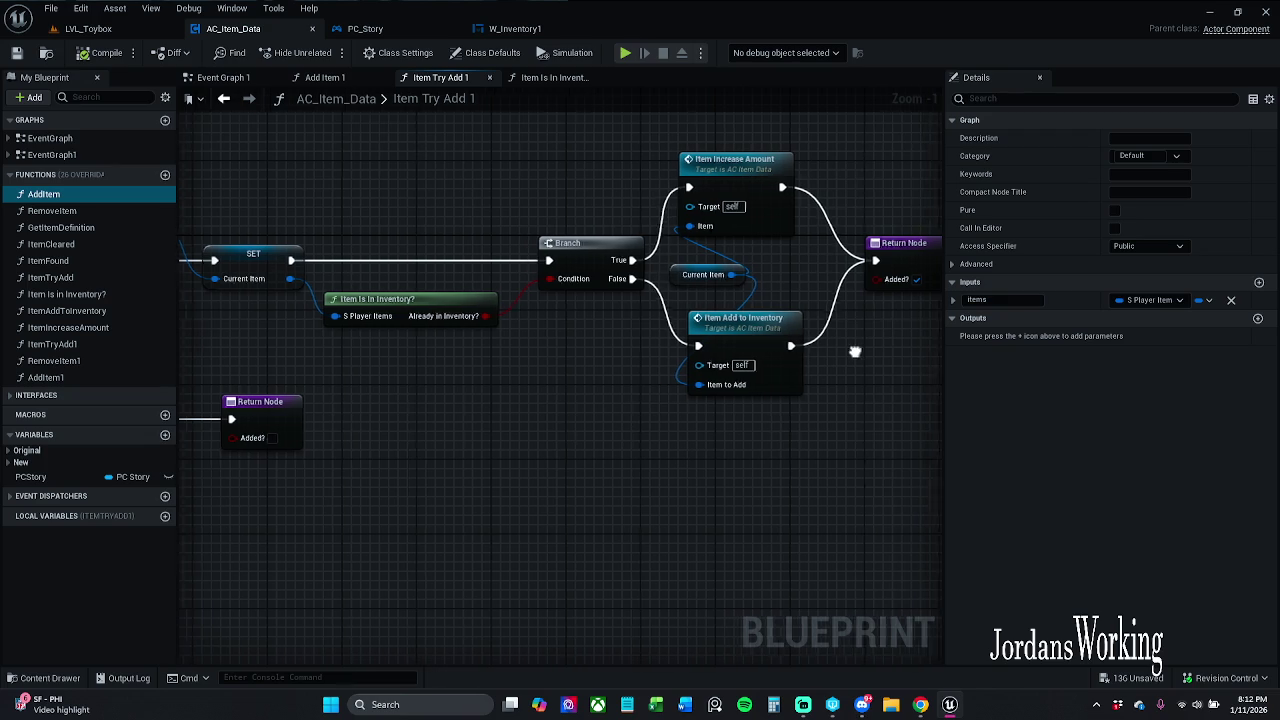
left_click_drag(851, 349, 802, 357)
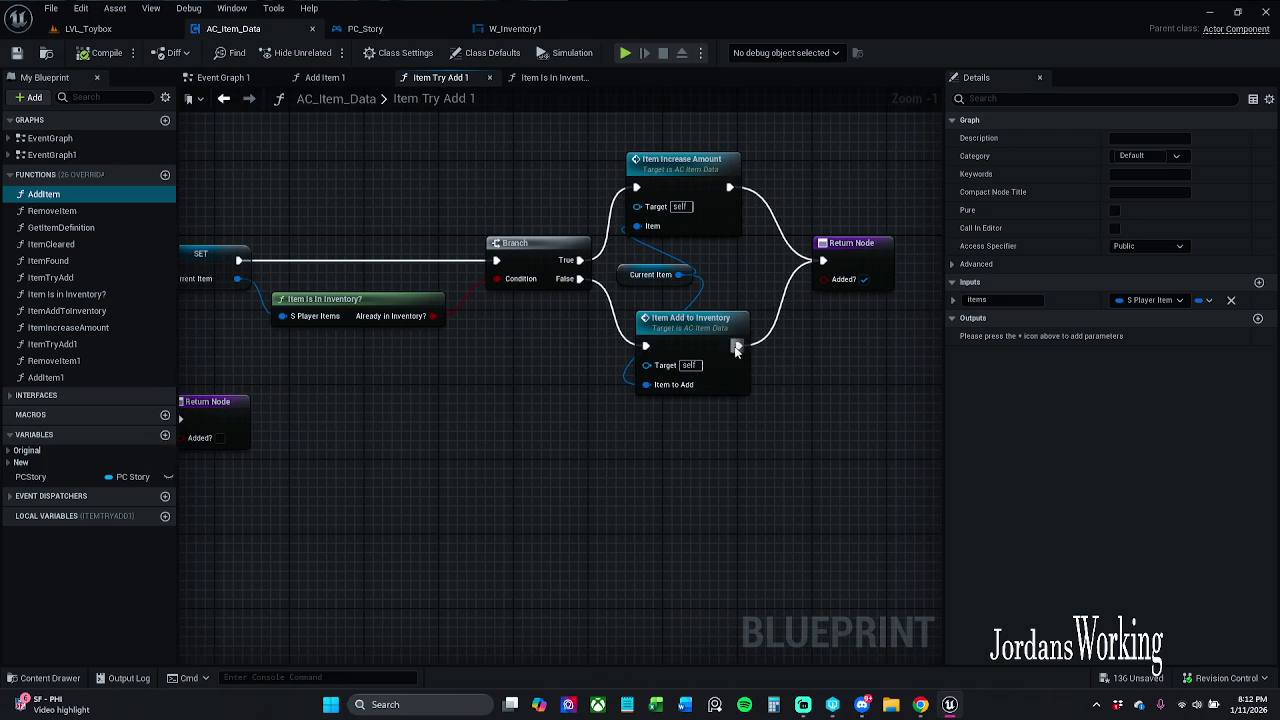
mouse_move(607, 380)
left_mouse_down()
mouse_move(690, 310)
mouse_move(785, 270)
left_mouse_up()
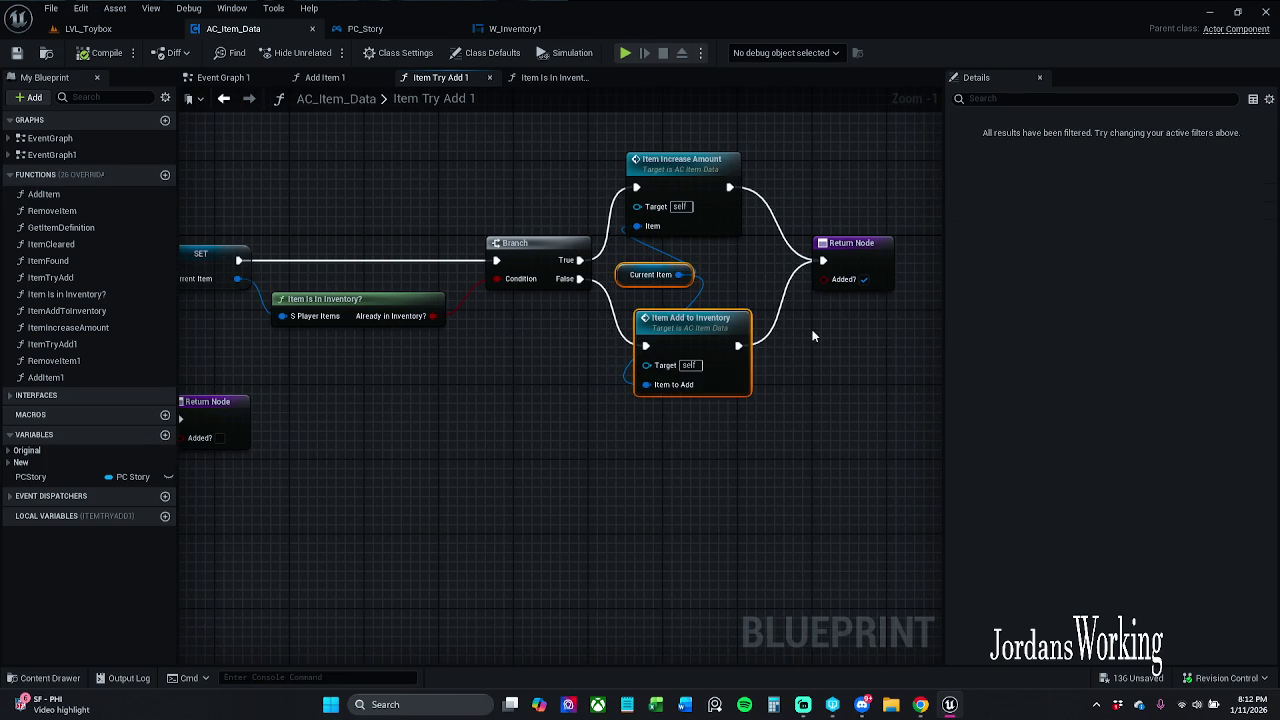
left_click(819, 406)
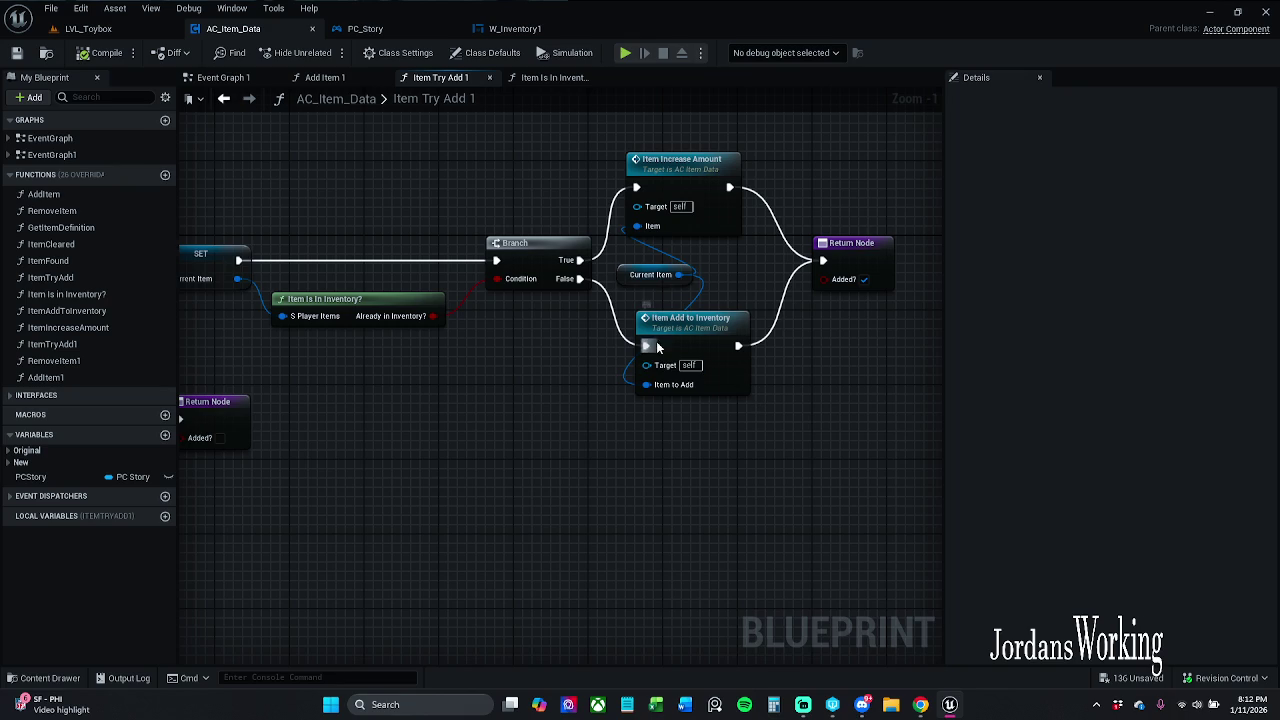
left_click_drag(727, 273, 776, 305)
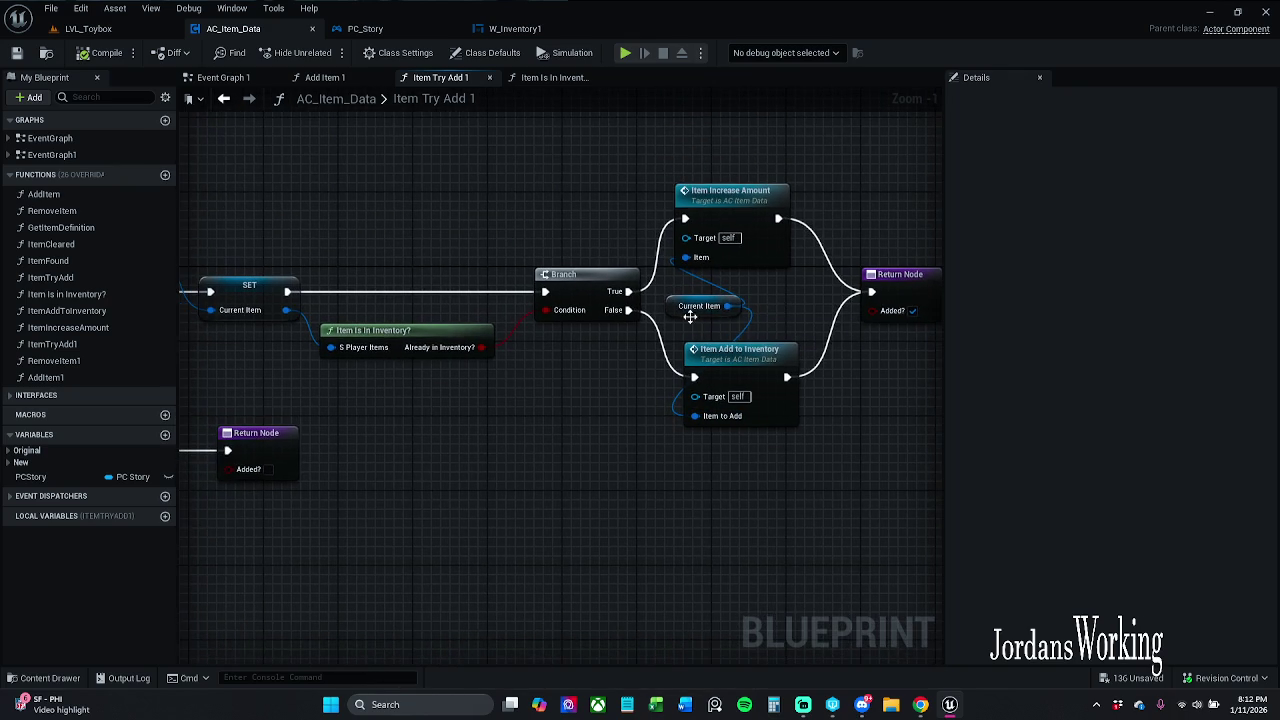
double_click(735, 350)
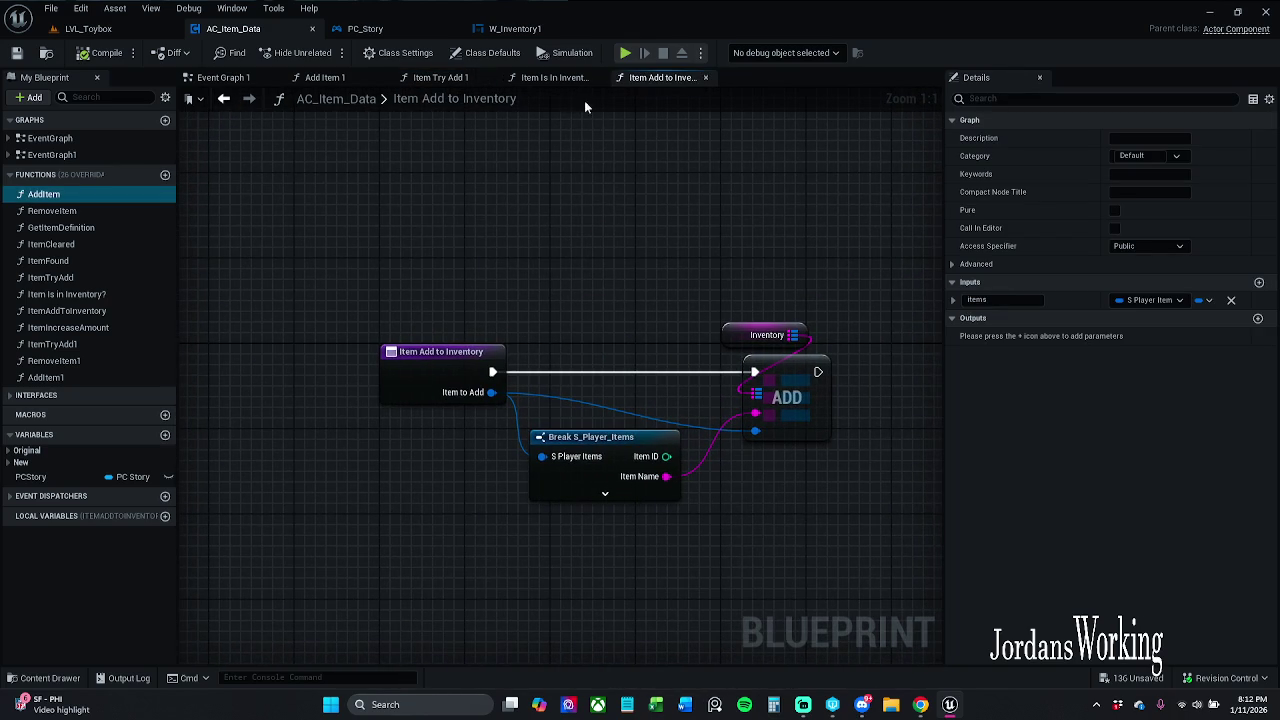
Step: In Item Is In Inventory?, expand Break S_Player_Items and feed Item Stackable? into a new AND node
left_click(563, 78)
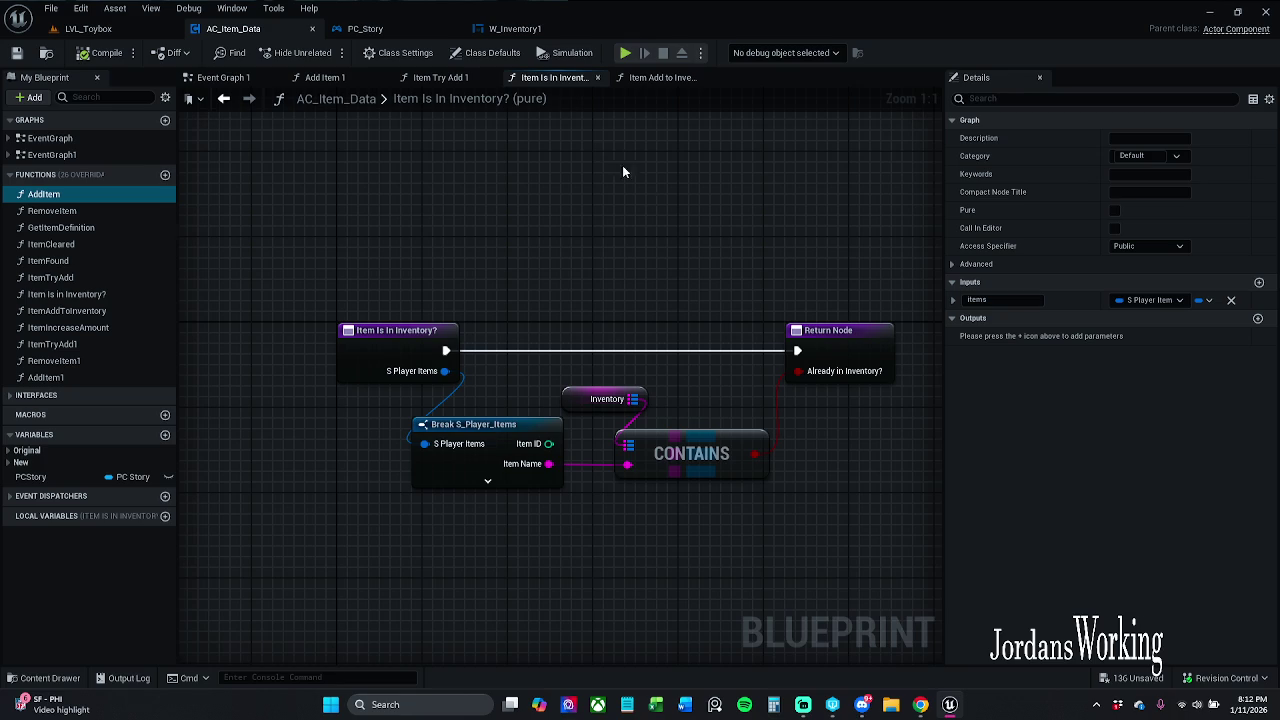
left_click_drag(726, 327, 604, 298)
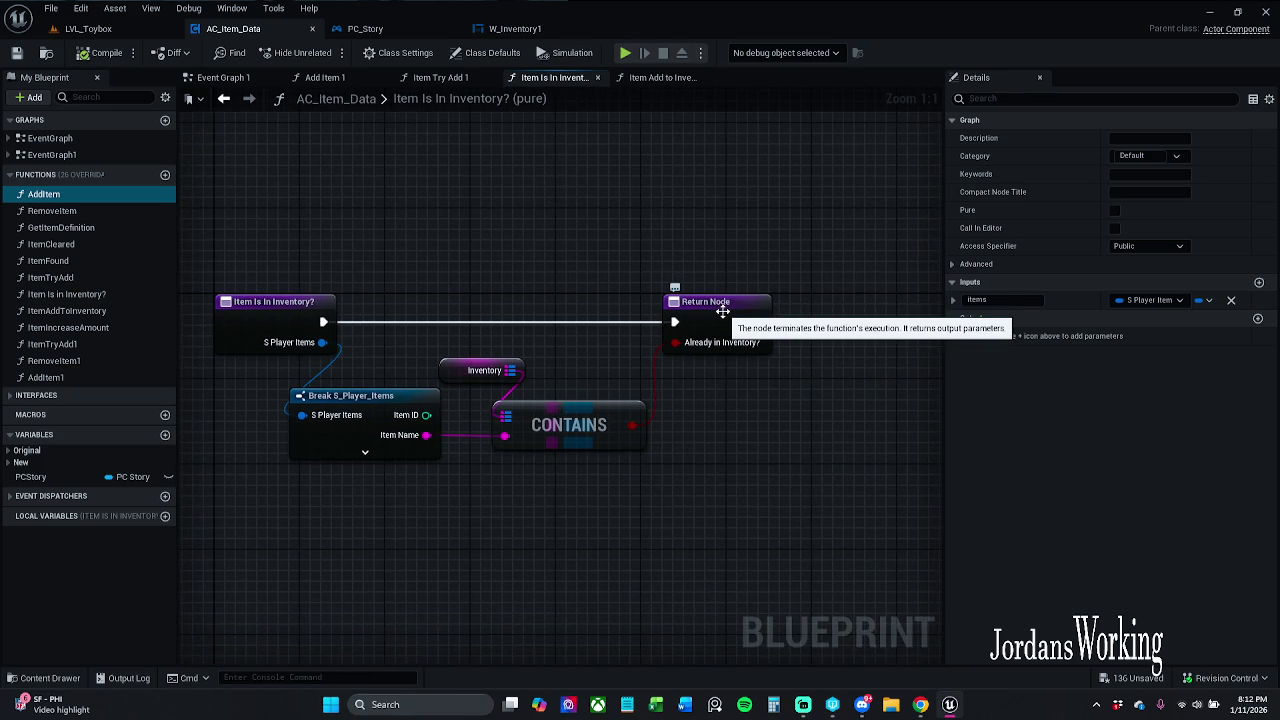
left_click(403, 453)
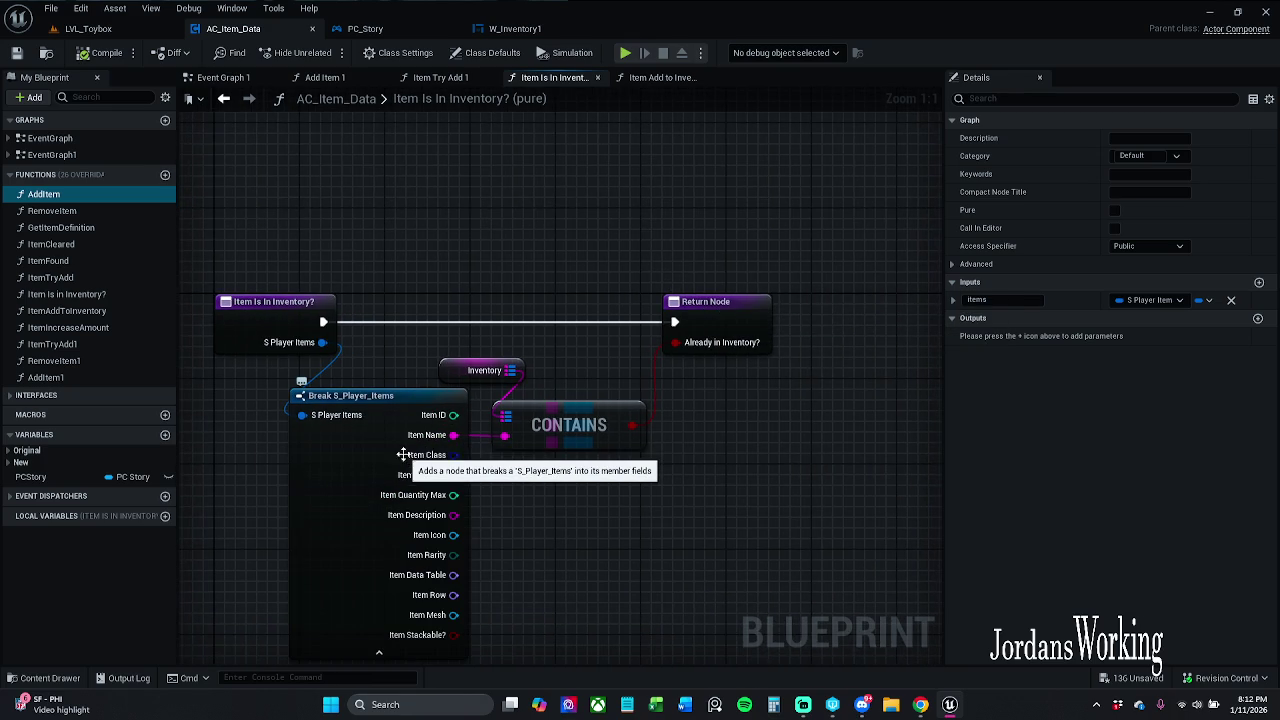
left_click_drag(540, 538, 484, 462)
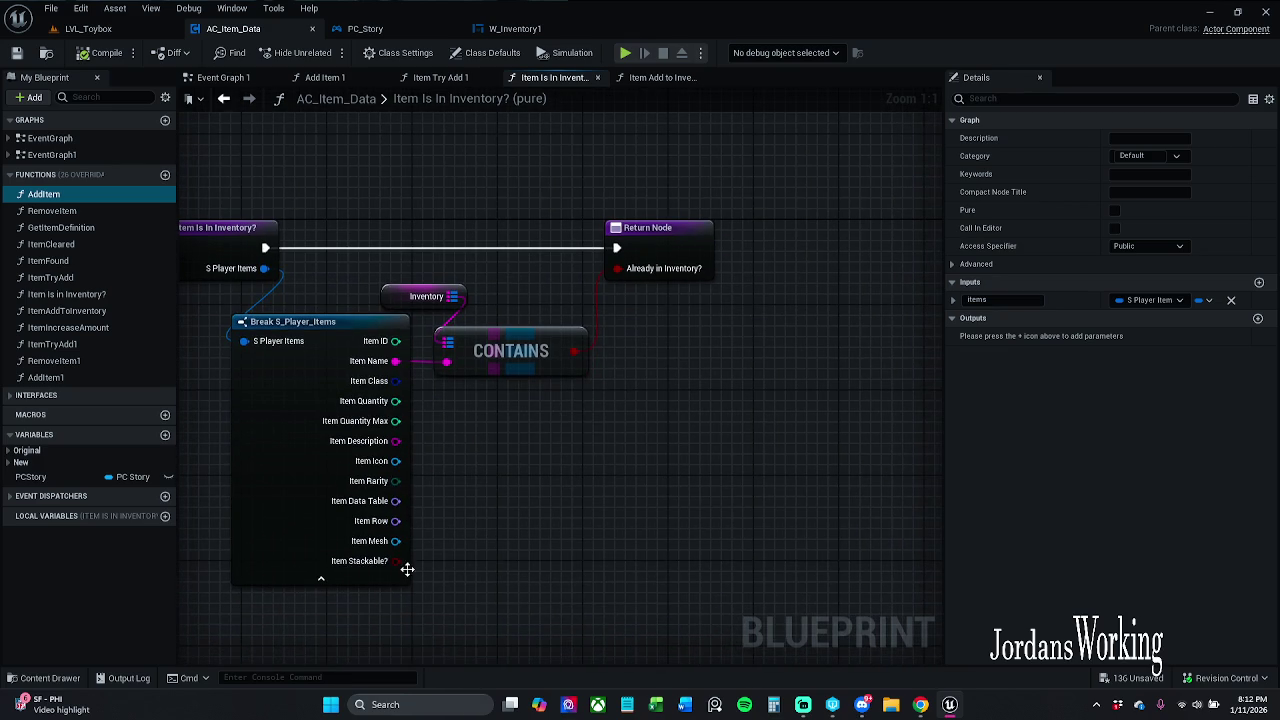
mouse_move(398, 561)
left_mouse_down()
mouse_move(602, 455)
mouse_move(641, 390)
left_mouse_up()
type("and")
key("Return")
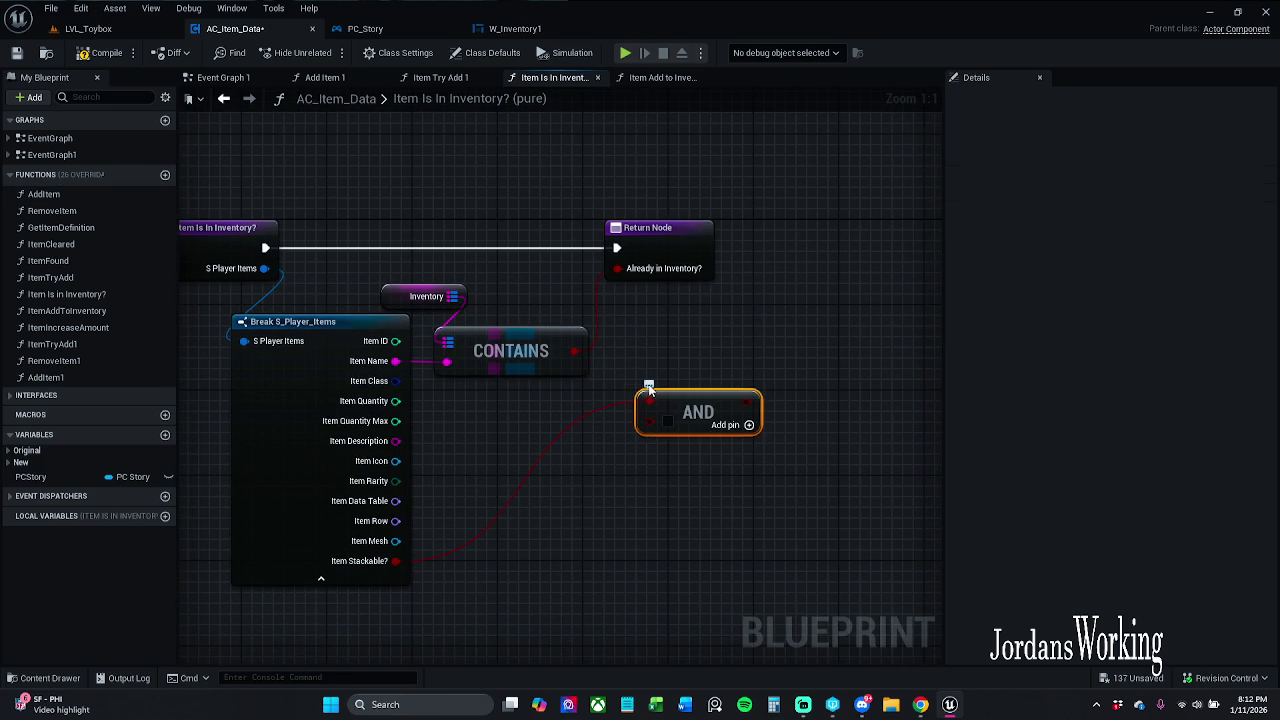
left_click_drag(654, 333, 759, 333)
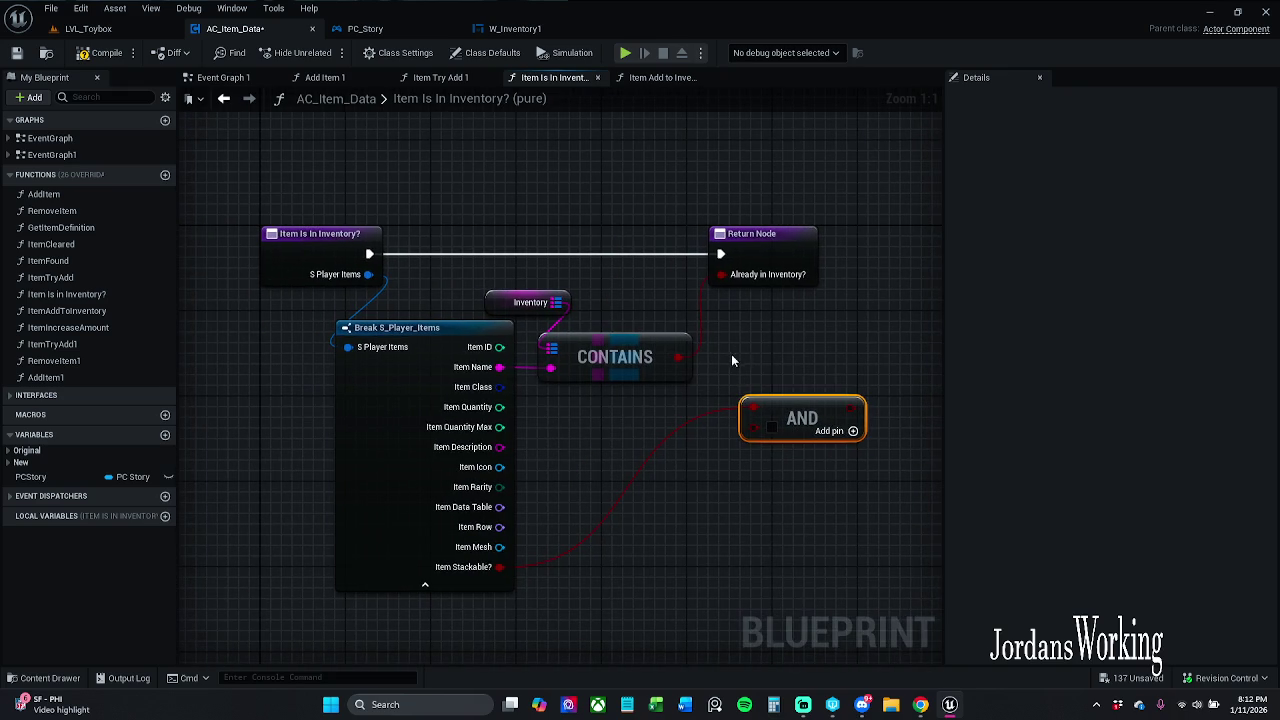
left_click(445, 586)
left_click(458, 80)
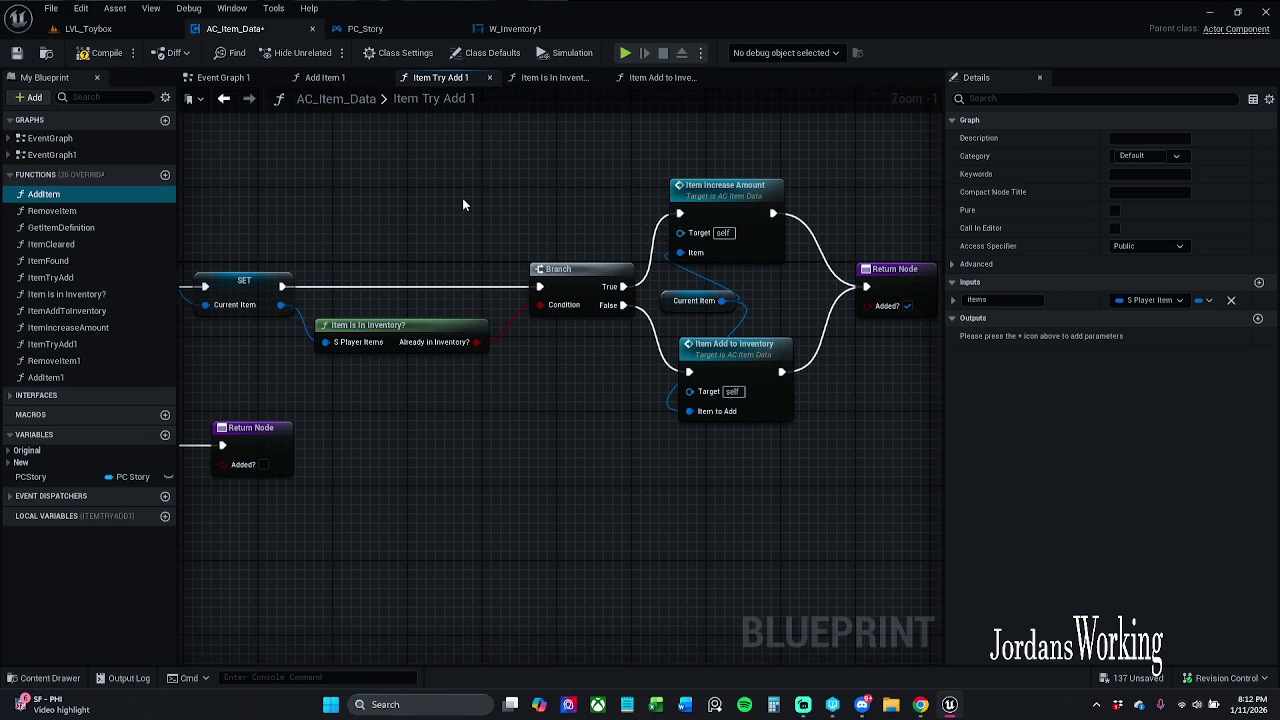
Step: In Event Graph 1, move the Is Valid node and its reroute slightly right
left_click_drag(463, 204, 574, 180)
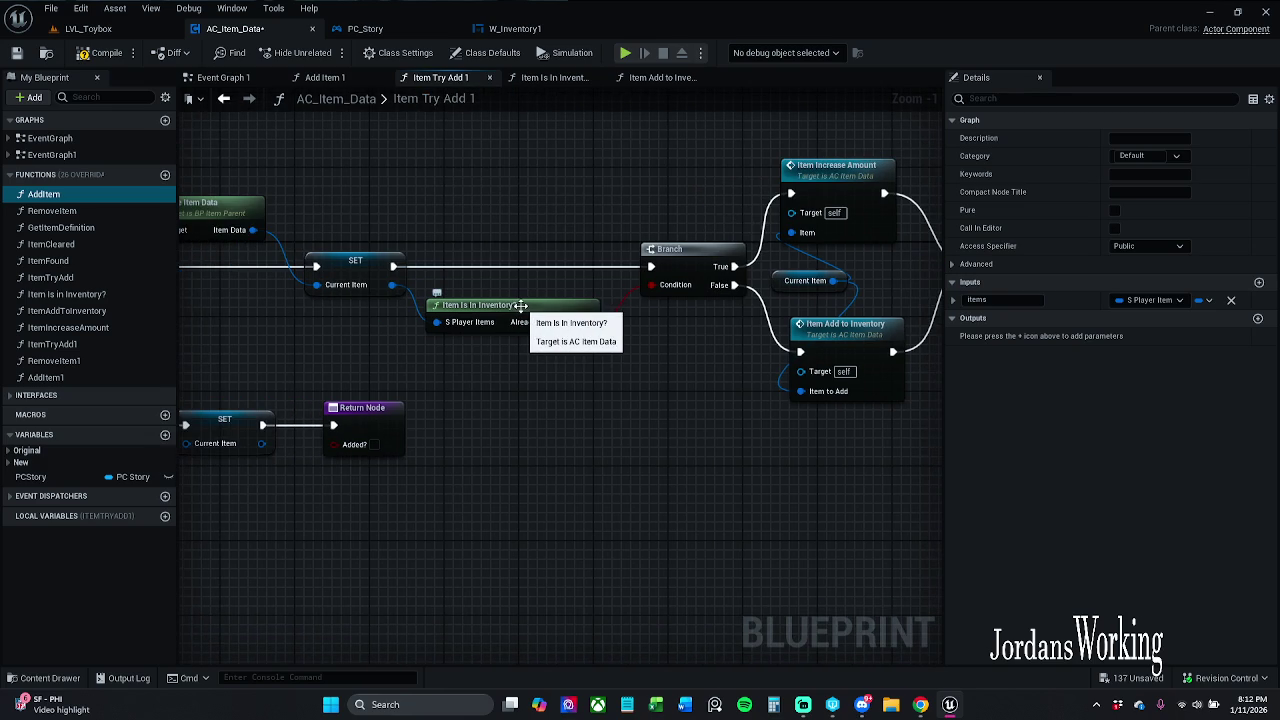
mouse_move(521, 306)
left_mouse_down()
mouse_move(567, 335)
mouse_move(485, 325)
left_mouse_up()
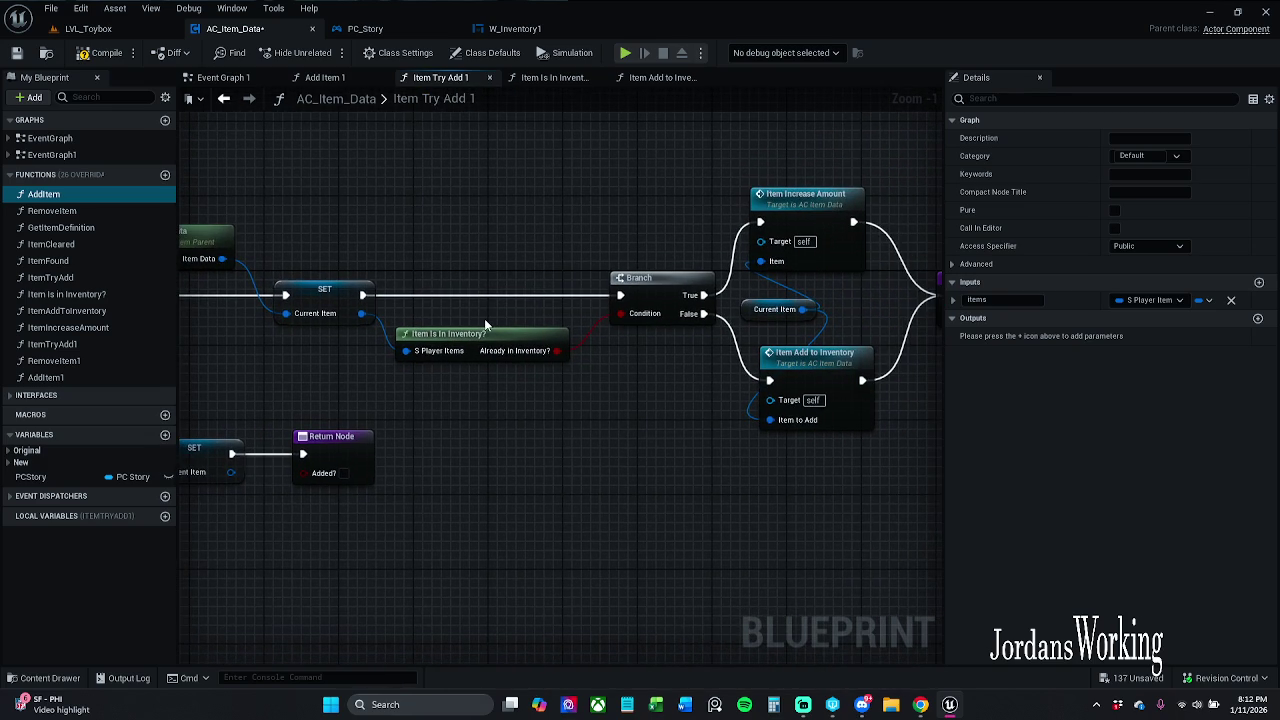
left_click(326, 79)
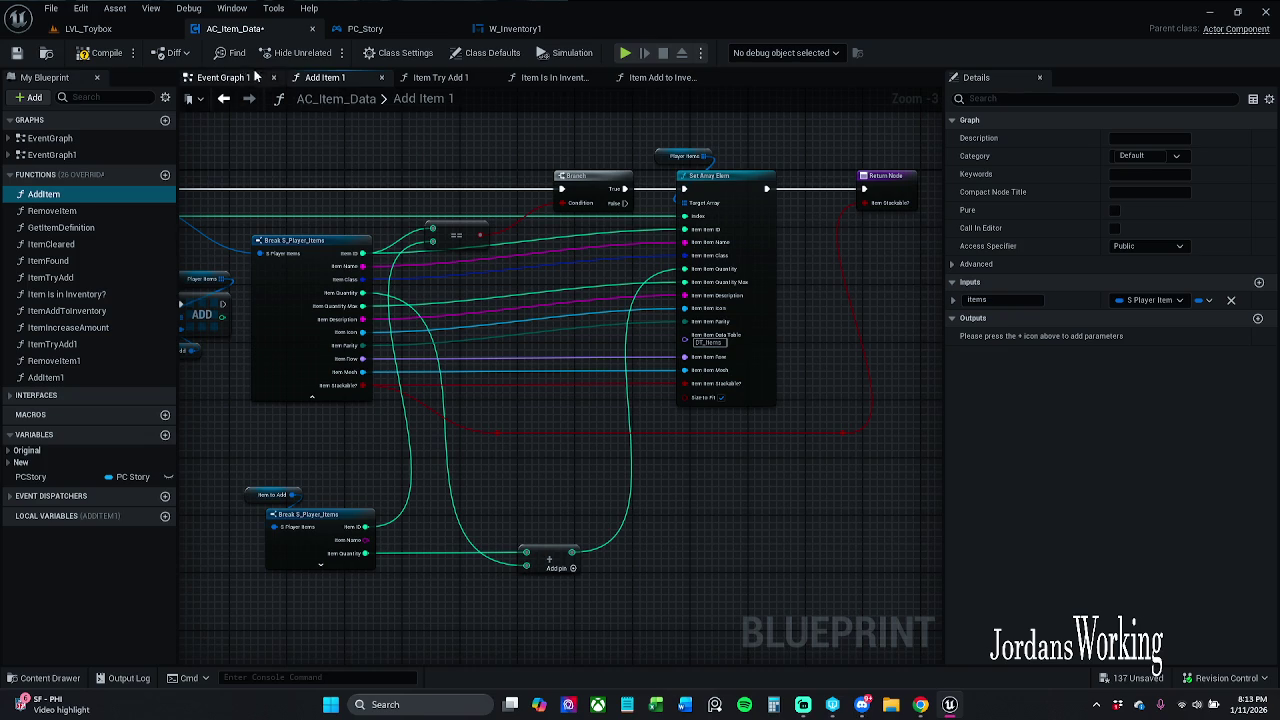
left_click(223, 98)
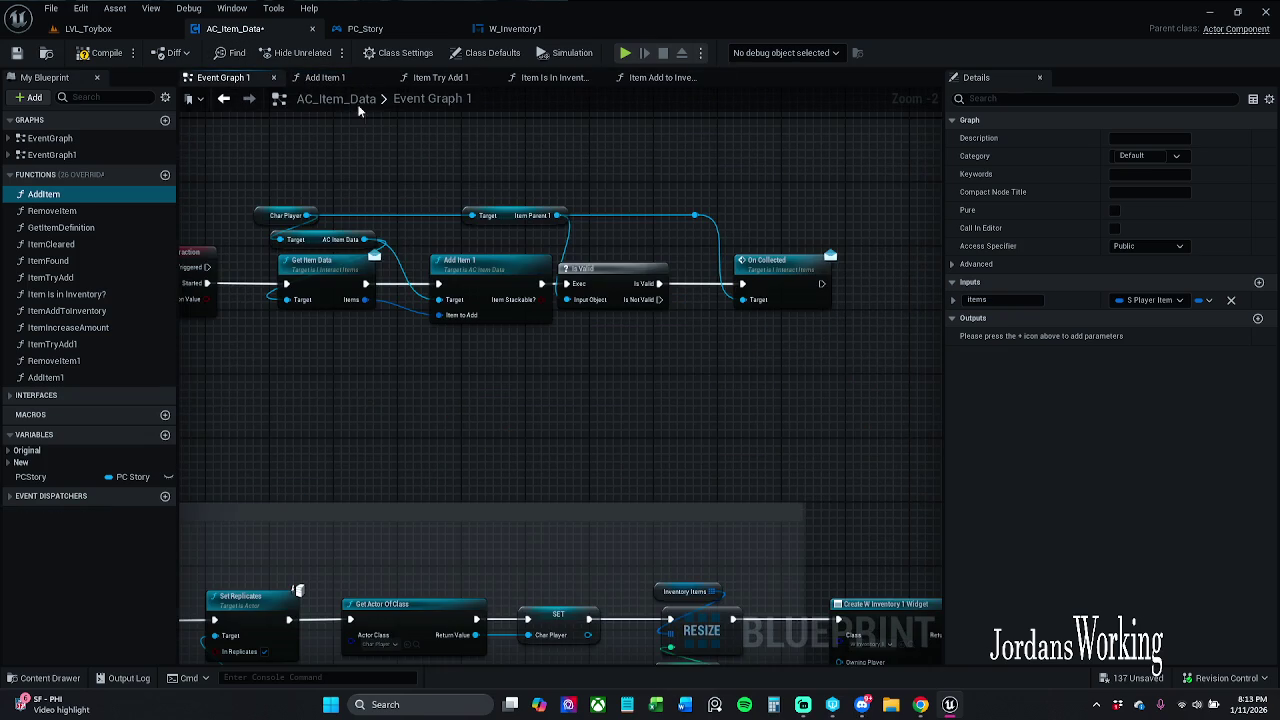
left_click_drag(492, 158, 616, 296)
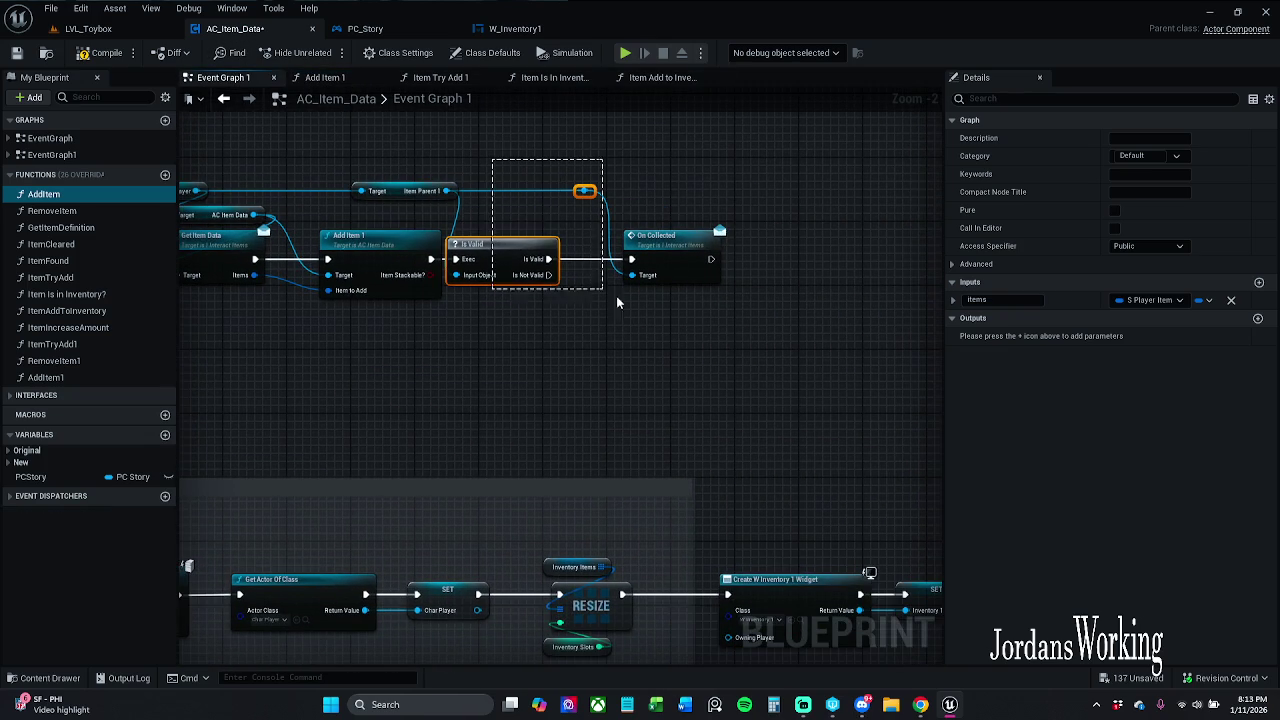
left_click_drag(510, 252, 543, 252)
left_click(518, 210)
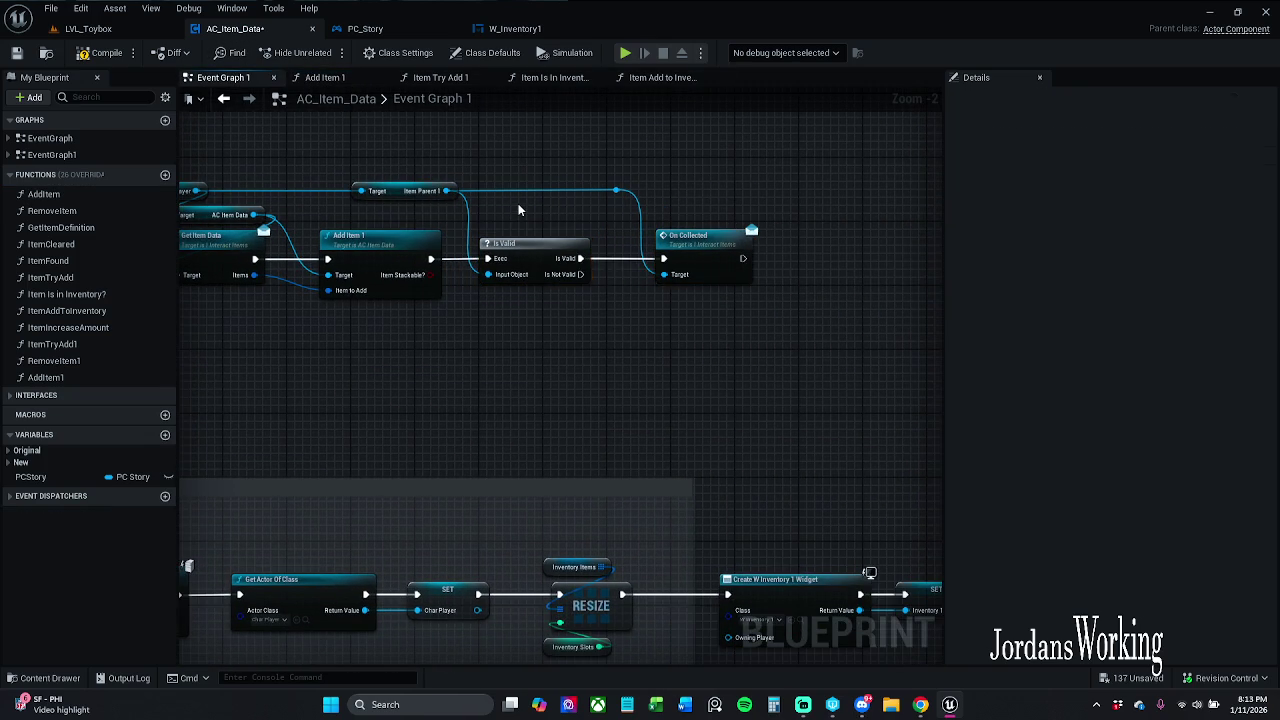
left_click_drag(518, 210, 653, 210)
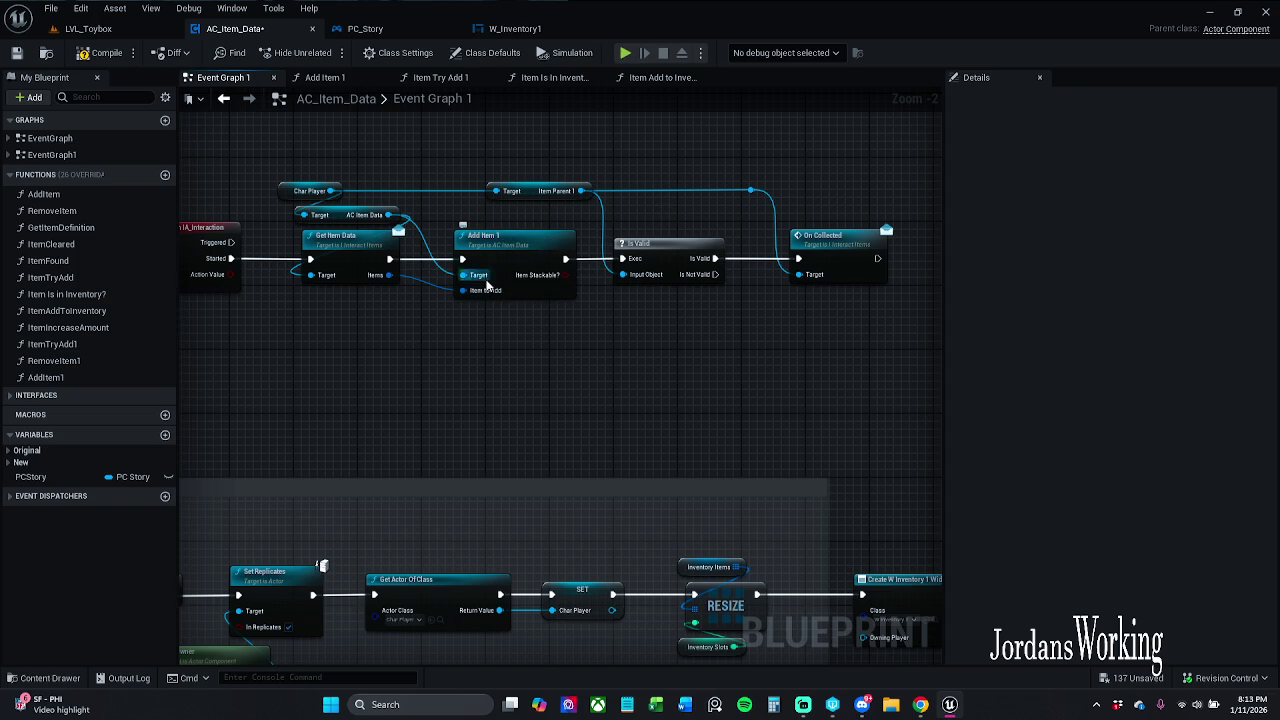
Step: Move the chain from Add Item 1 to On Collected further right, then open Add Item 1
left_click_drag(395, 287, 275, 279)
left_click_drag(404, 142, 851, 349)
left_click_drag(539, 240, 629, 243)
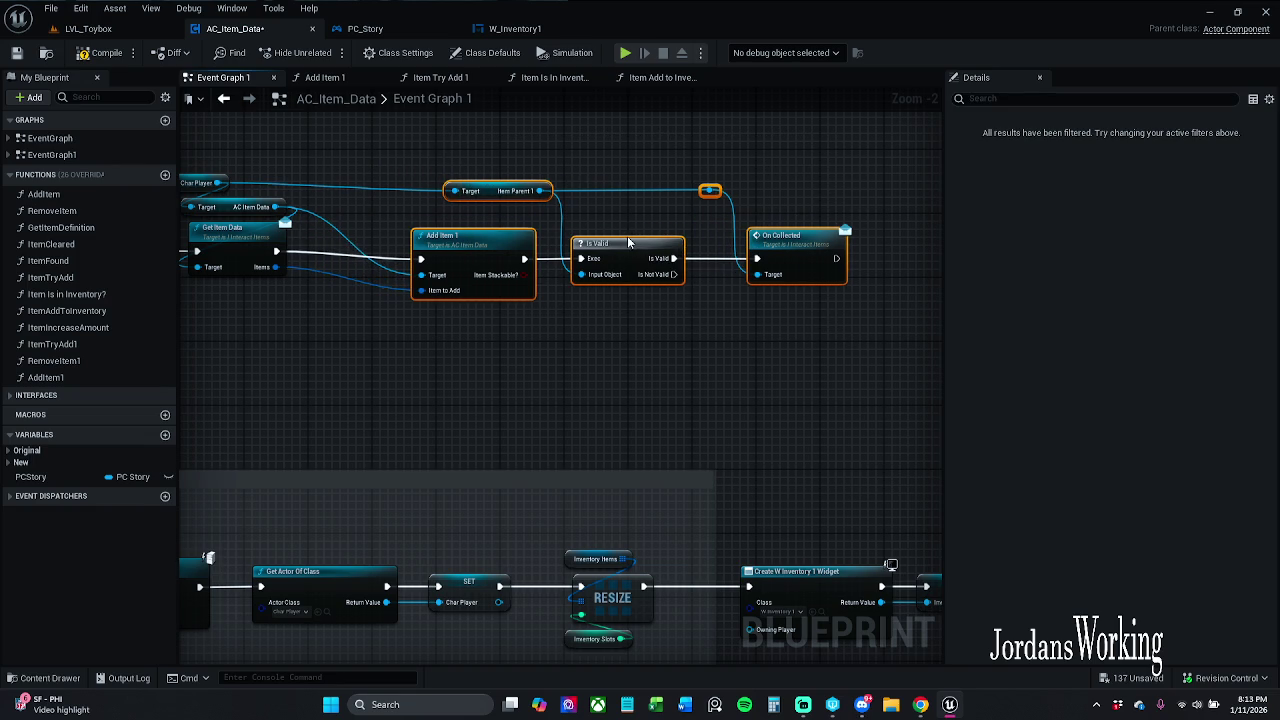
left_click_drag(430, 322, 687, 297)
left_click(687, 297)
scroll(560, 294, "up", 2)
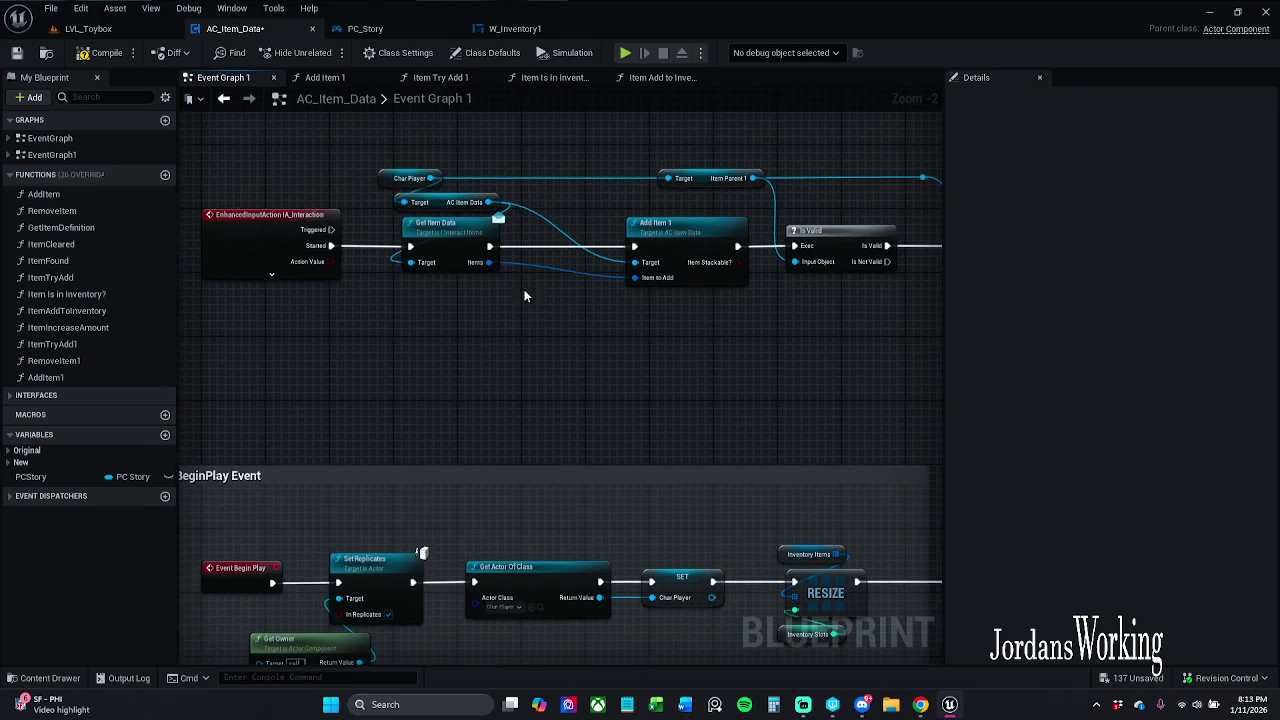
scroll(560, 300, "down", 1)
double_click(638, 256)
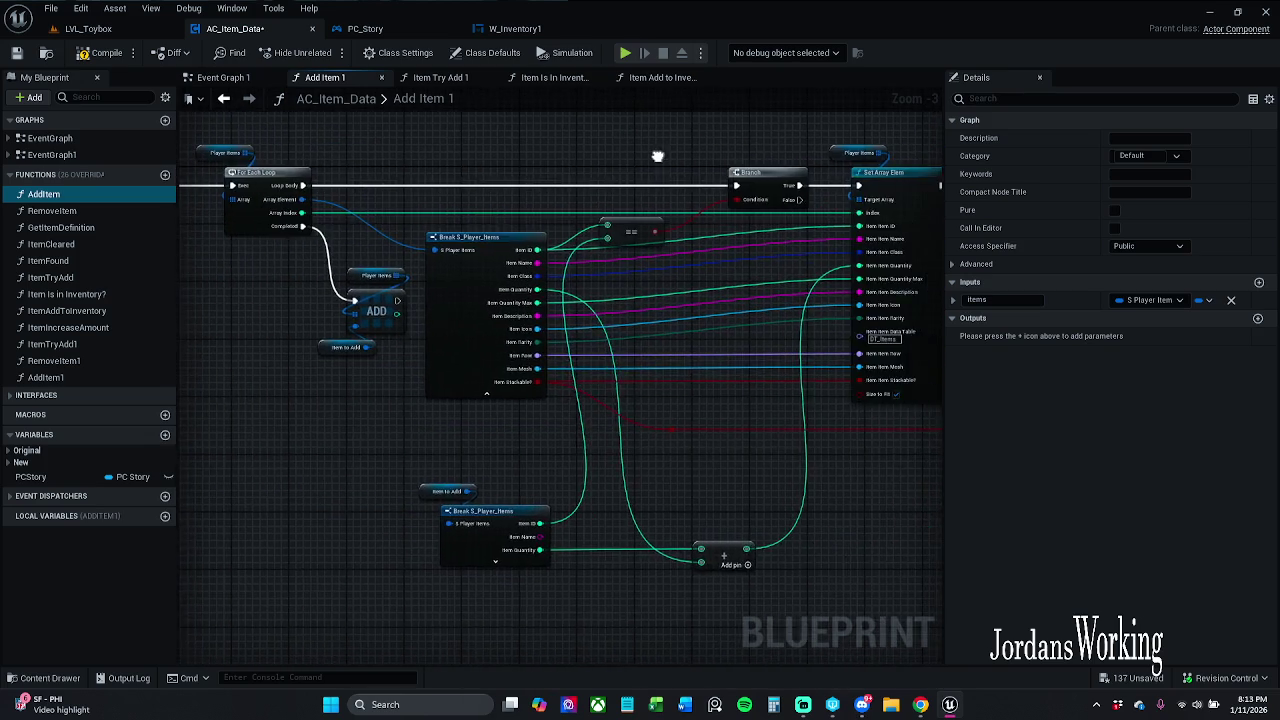
Step: Inspect Add Item 1's quantity sum and Set Array Elem, then reopen it from Event Graph 1
left_click_drag(652, 174, 540, 177)
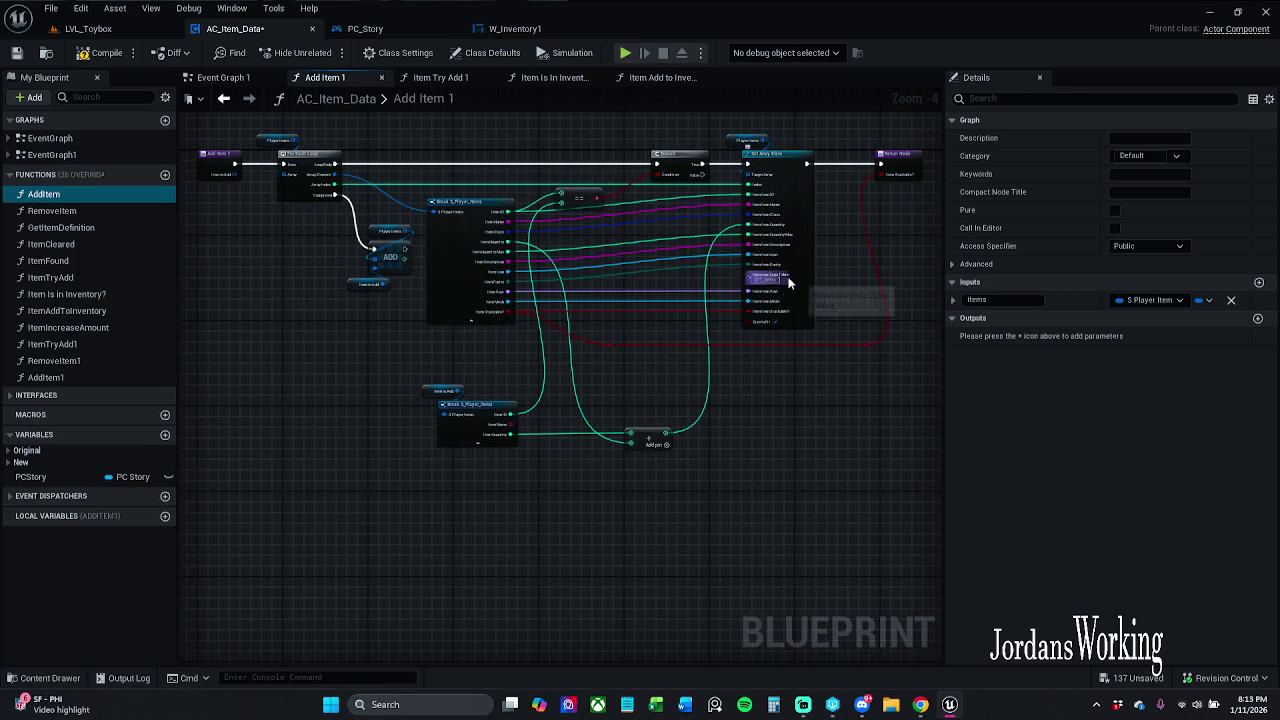
scroll(824, 221, "up", 1)
left_click_drag(824, 228, 738, 248)
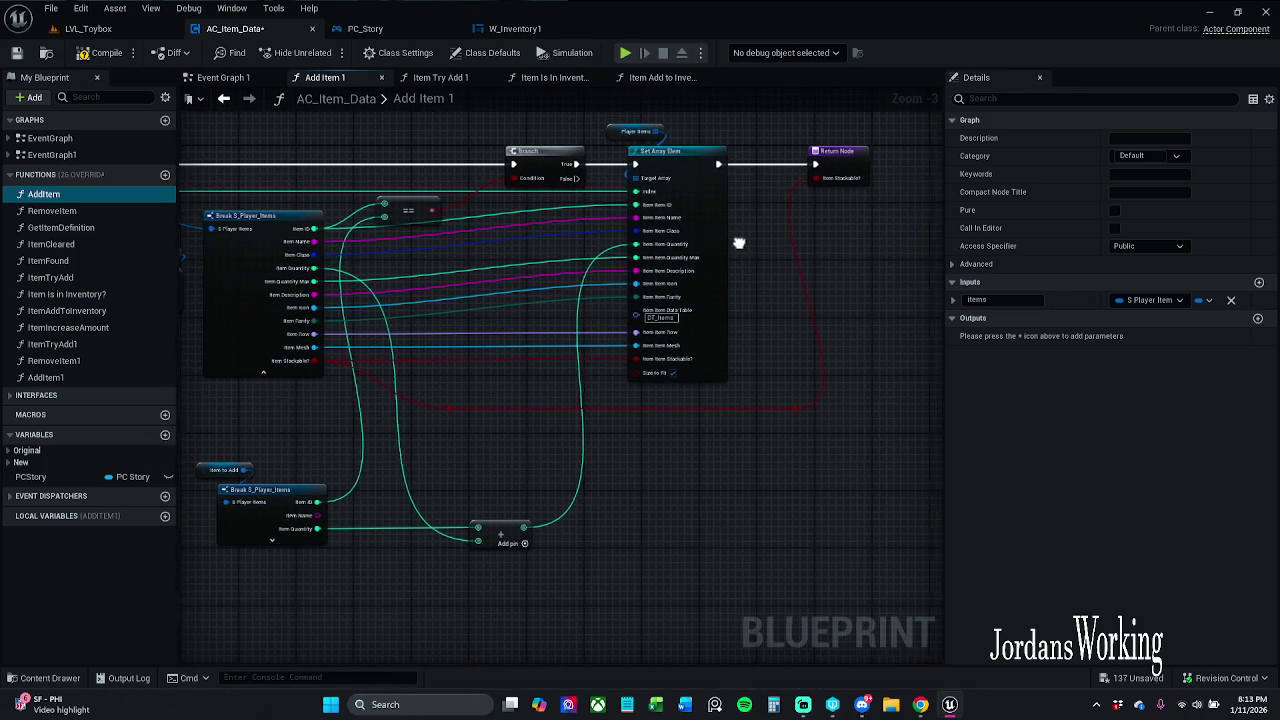
left_click(223, 98)
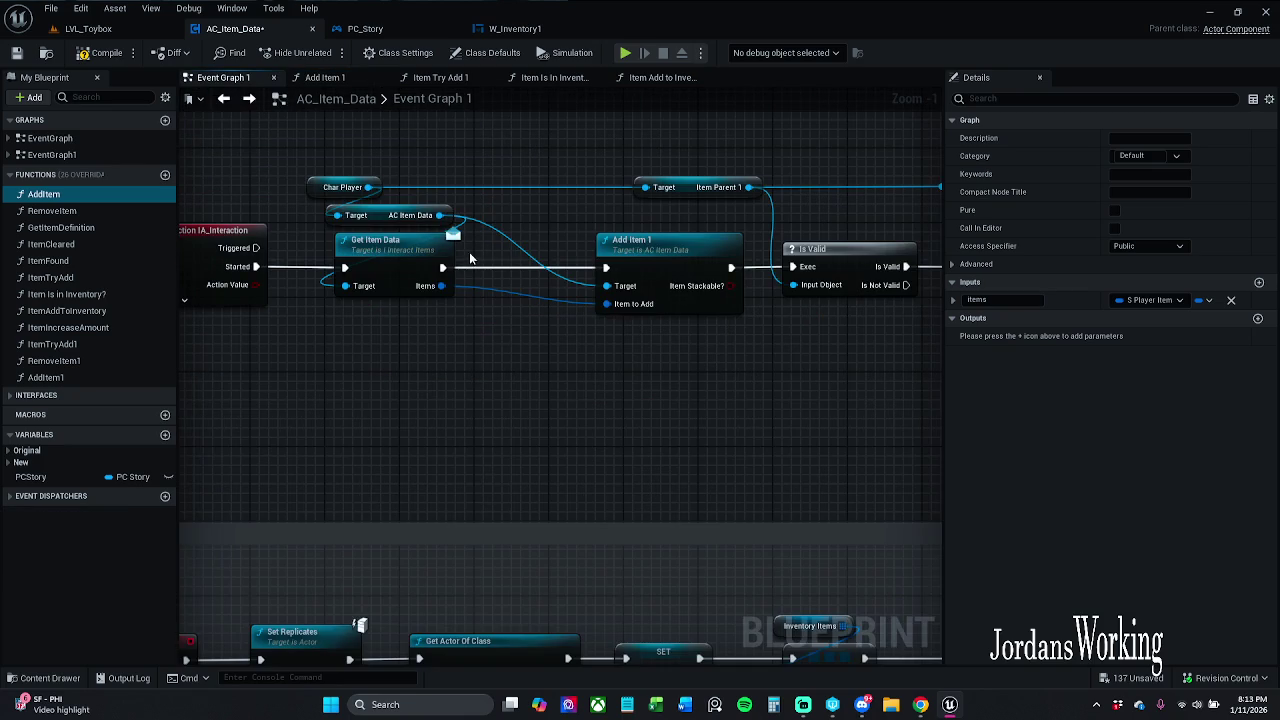
left_click(696, 256)
double_click(696, 256)
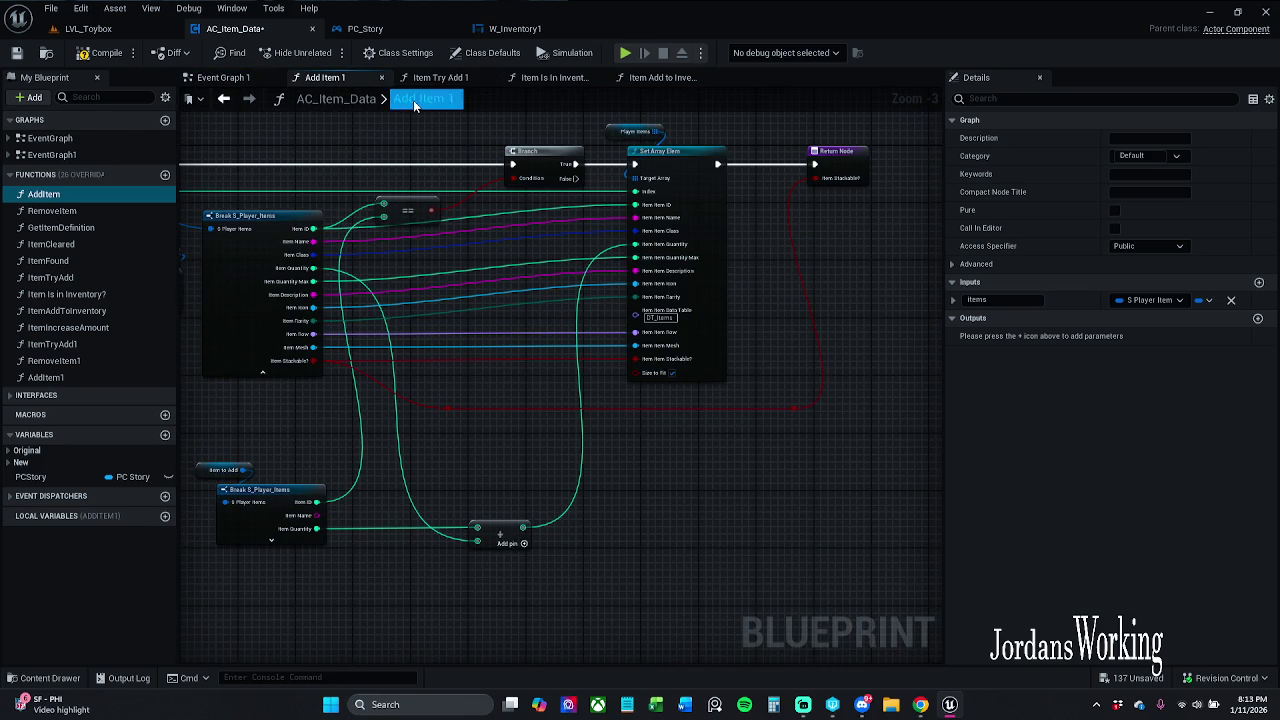
Step: Close Item Add to Inventory, delete the AND node, and close Item Is In Inventory?
left_click(683, 86)
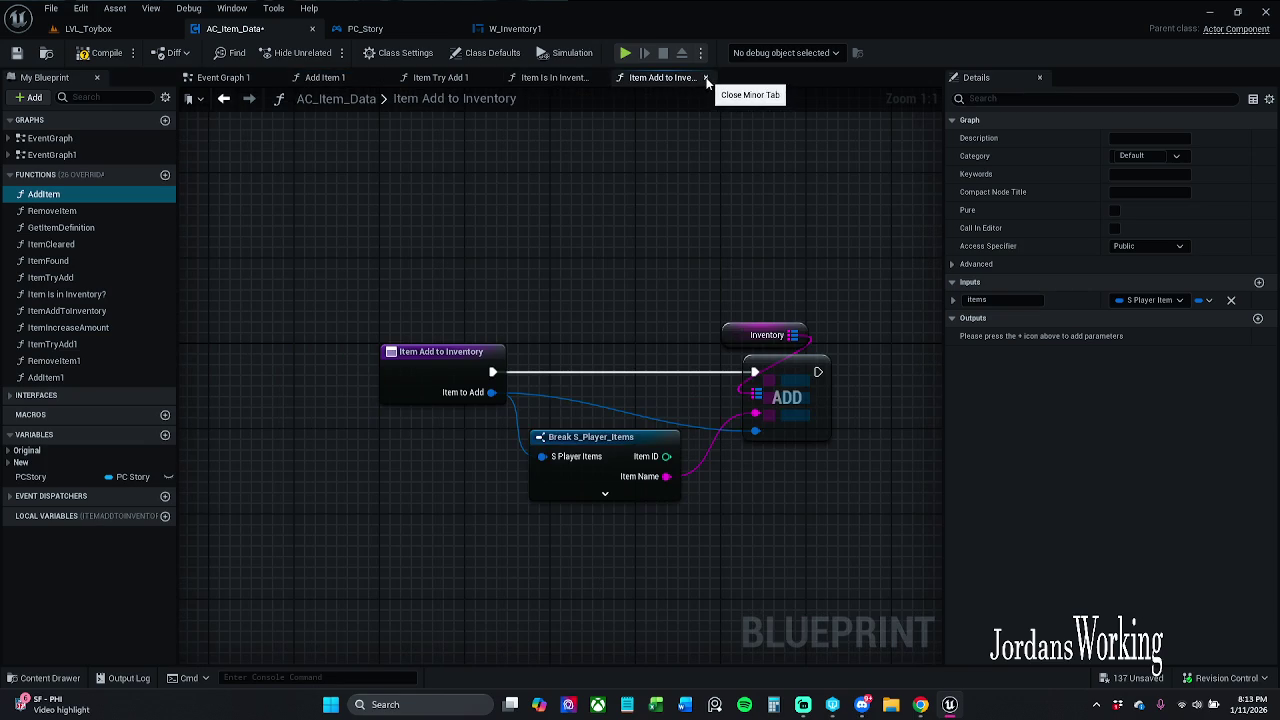
left_click(706, 80)
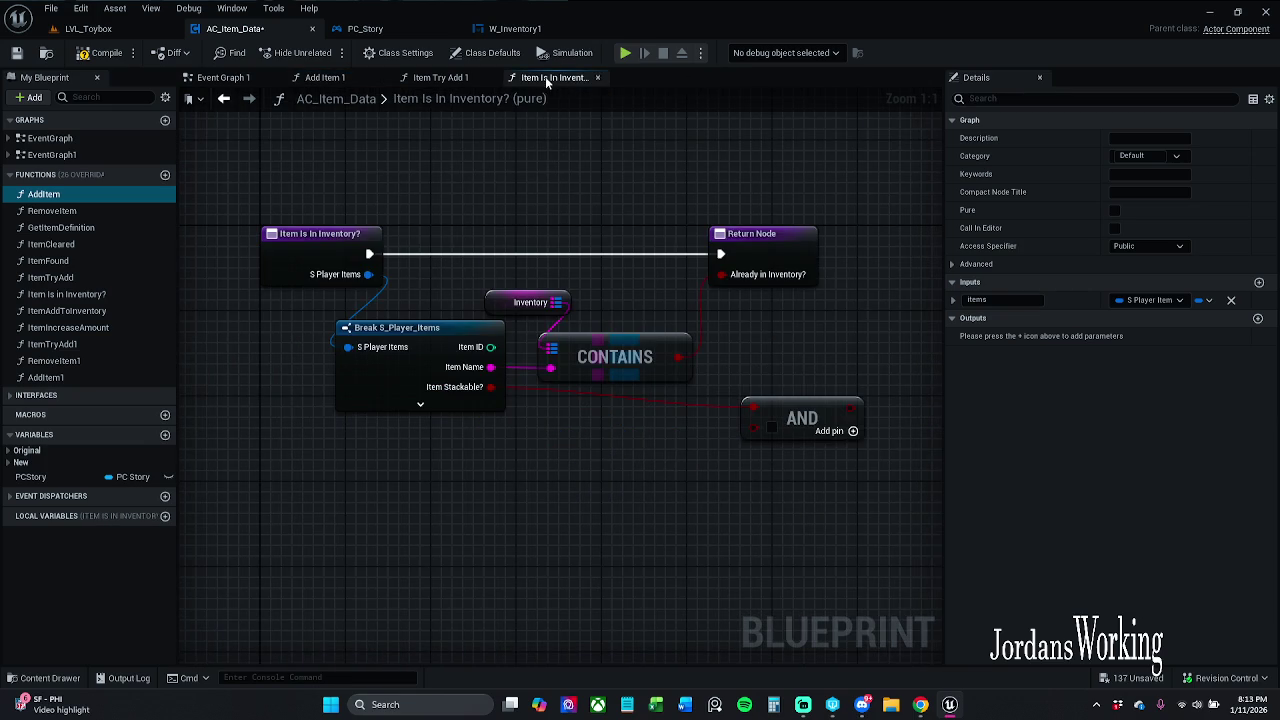
left_click(800, 418)
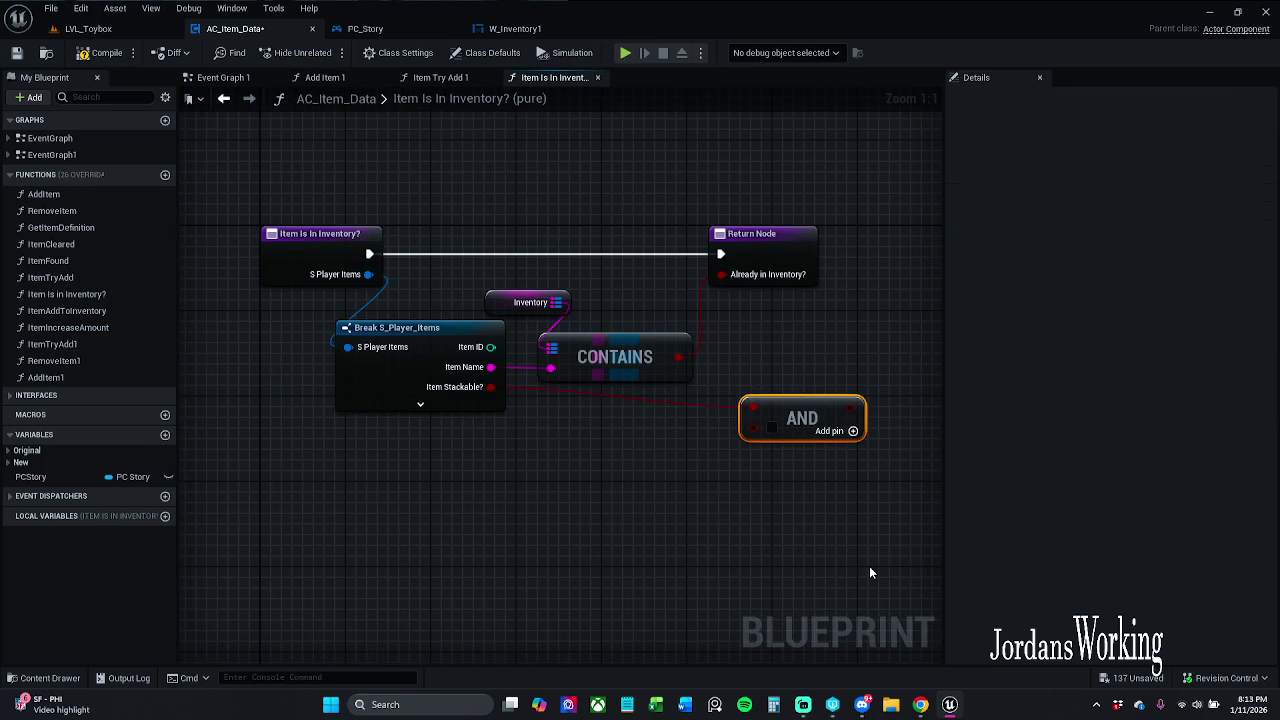
key("Delete")
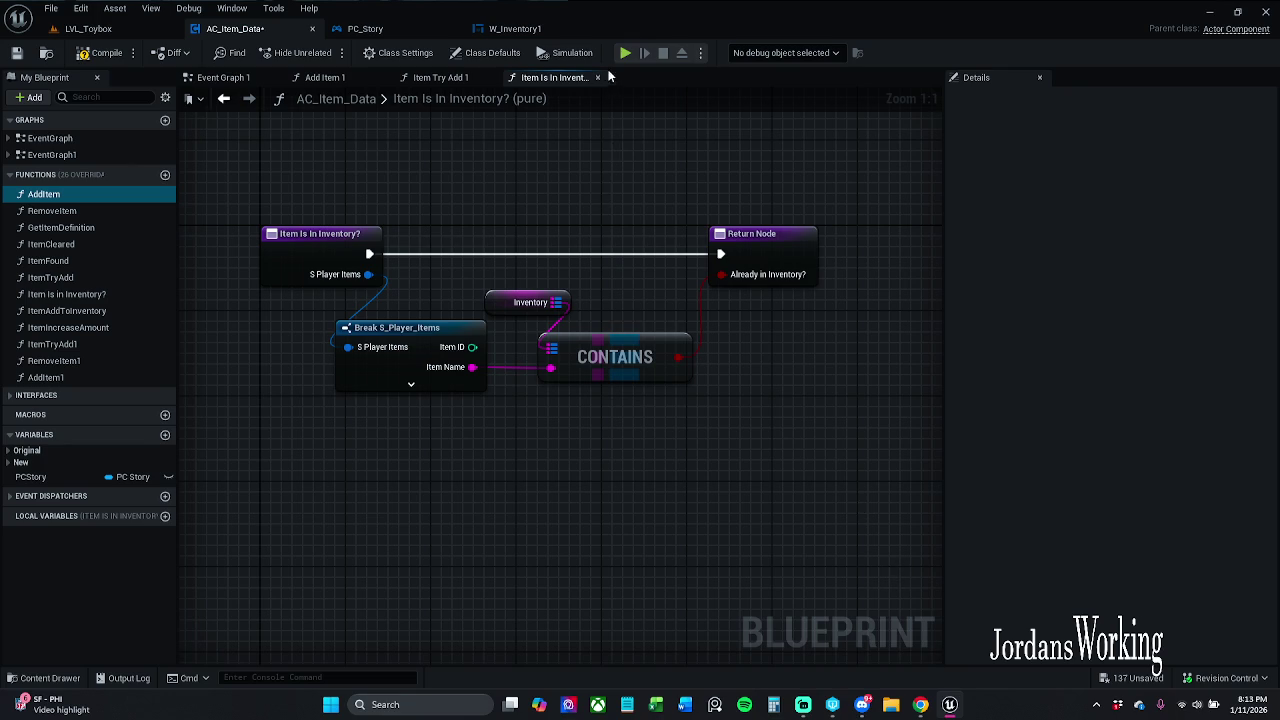
left_click(598, 78)
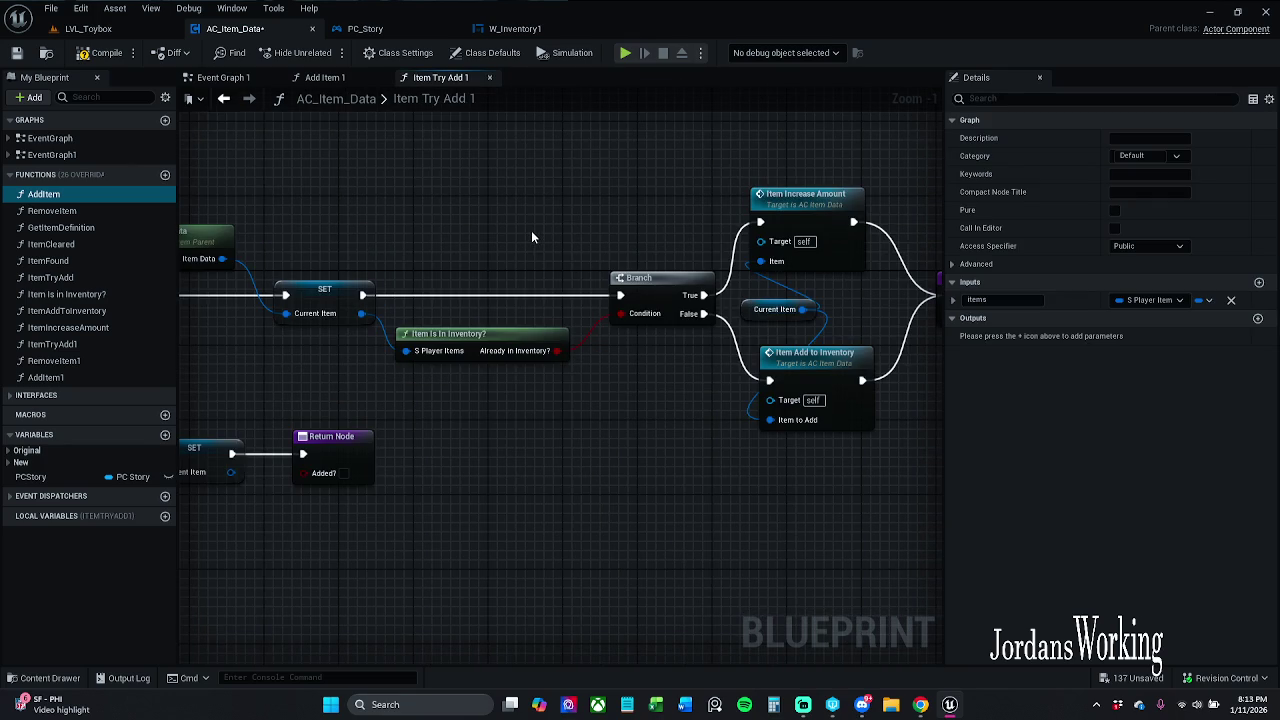
Step: Review the Add Item 1 graph once more, then return to Event Graph 1
scroll(531, 230, "down", 1)
left_click(345, 77)
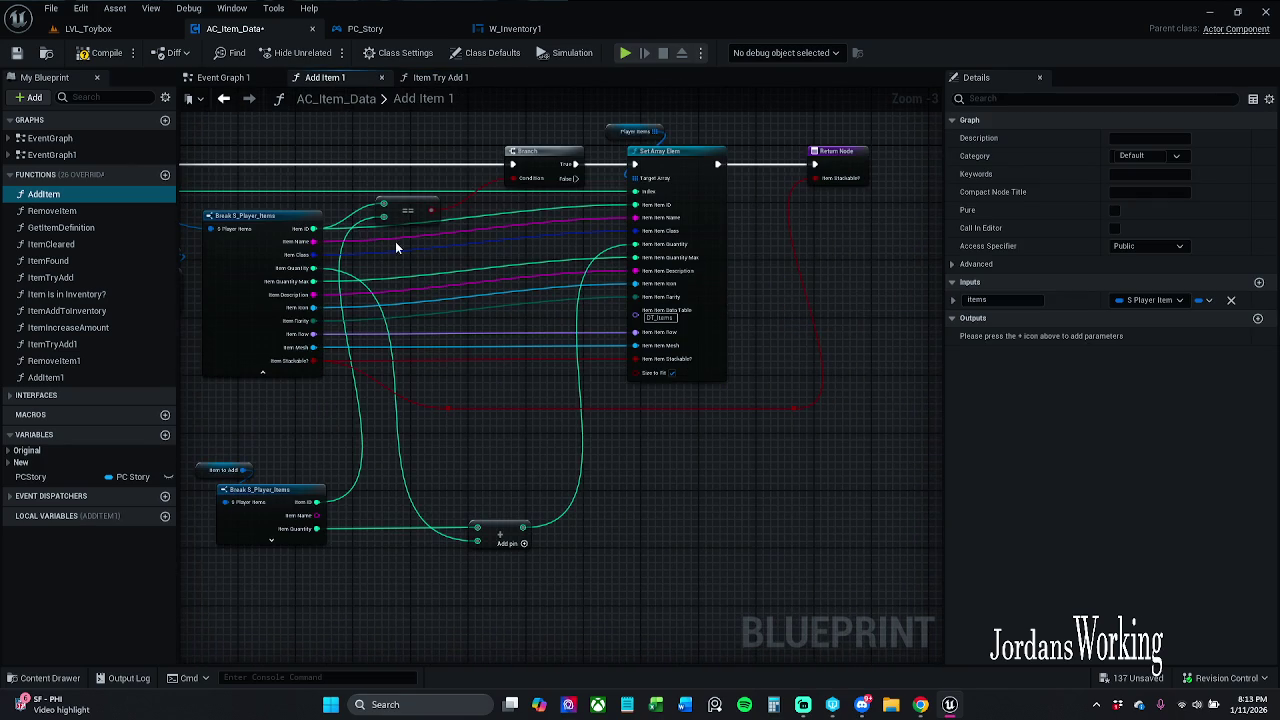
mouse_move(472, 393)
left_mouse_down()
mouse_move(634, 380)
mouse_move(603, 400)
left_mouse_up()
left_click(222, 77)
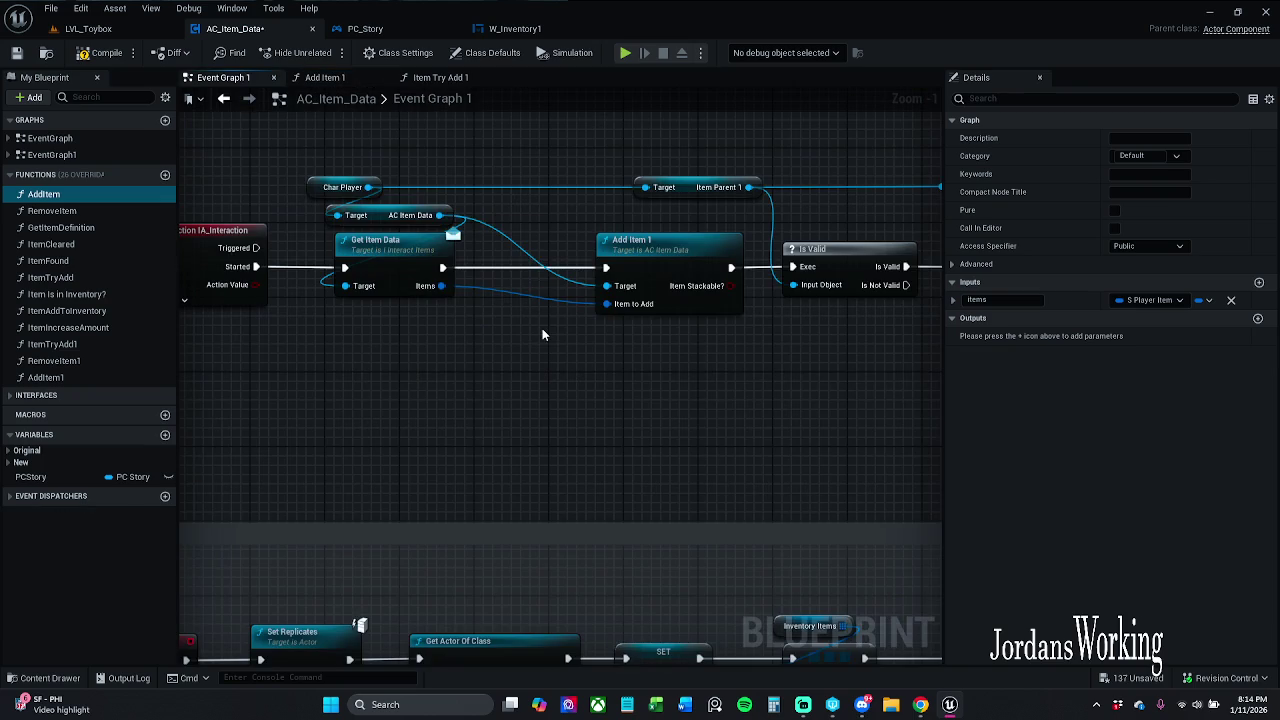
Step: Break Get Item Data's Items into a Break S_Player_Items node and expand all its fields
left_click_drag(441, 286, 352, 343)
type("break")
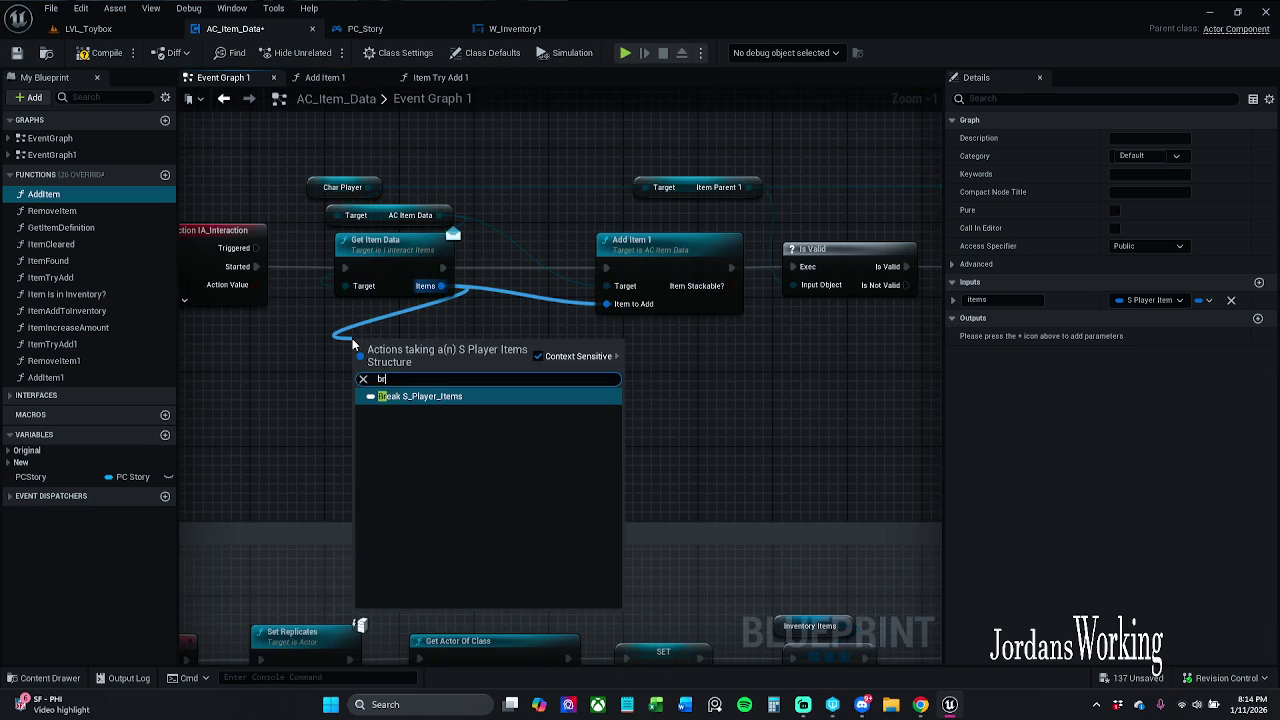
key("Return")
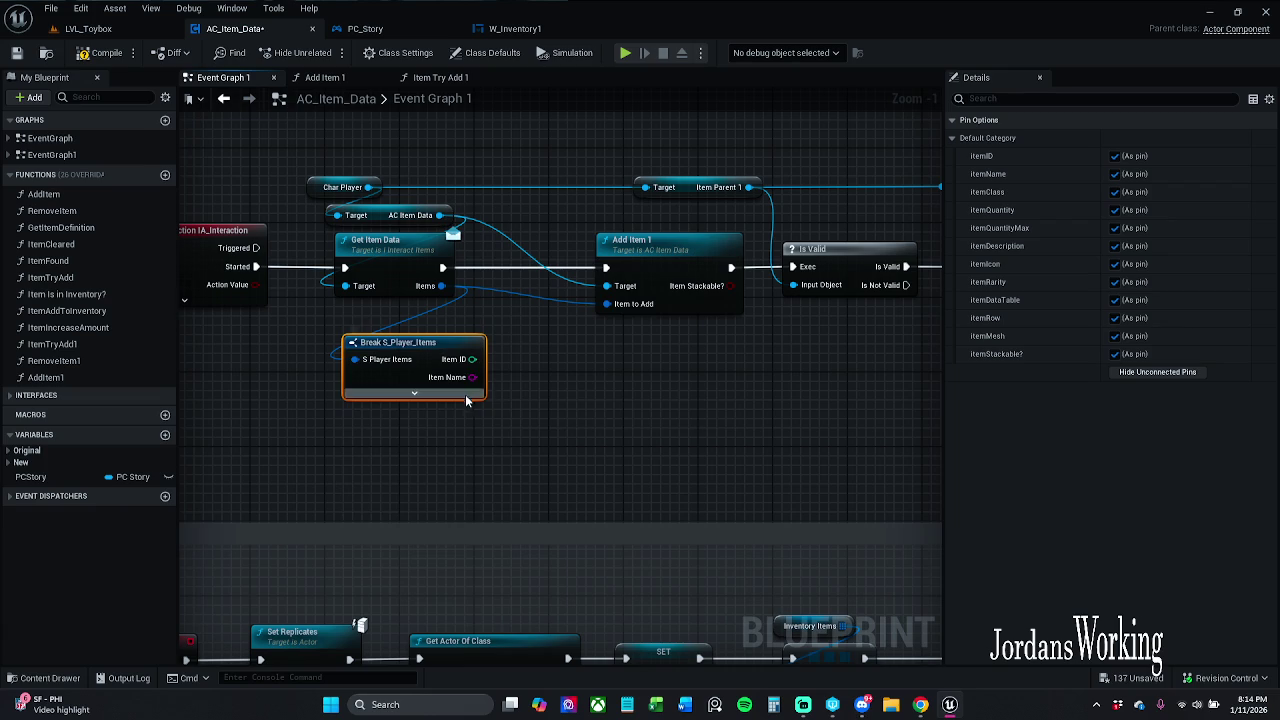
left_click(414, 393)
Step: Add a Branch on Item Stackable? and route Get Item Data's execution through it to Add Item 1
mouse_move(498, 557)
left_mouse_down()
mouse_move(557, 535)
mouse_move(598, 418)
left_mouse_up()
type("bre")
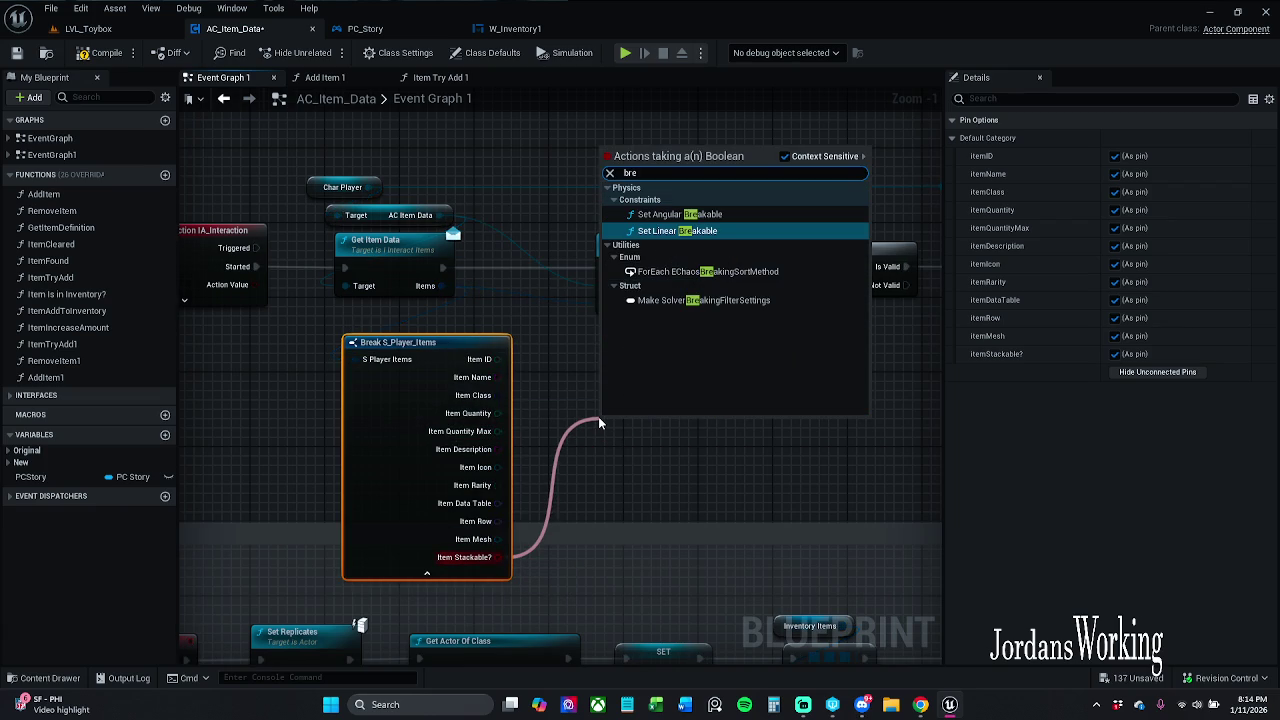
left_click(626, 470)
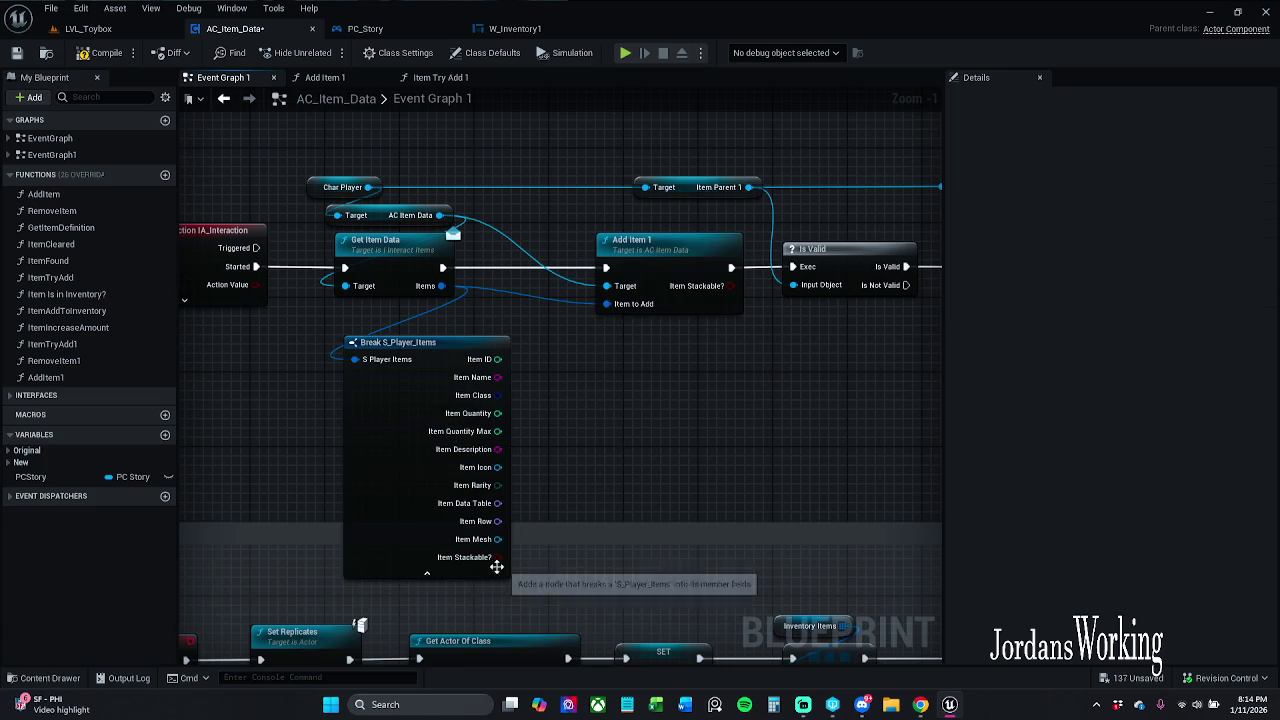
left_click(512, 520)
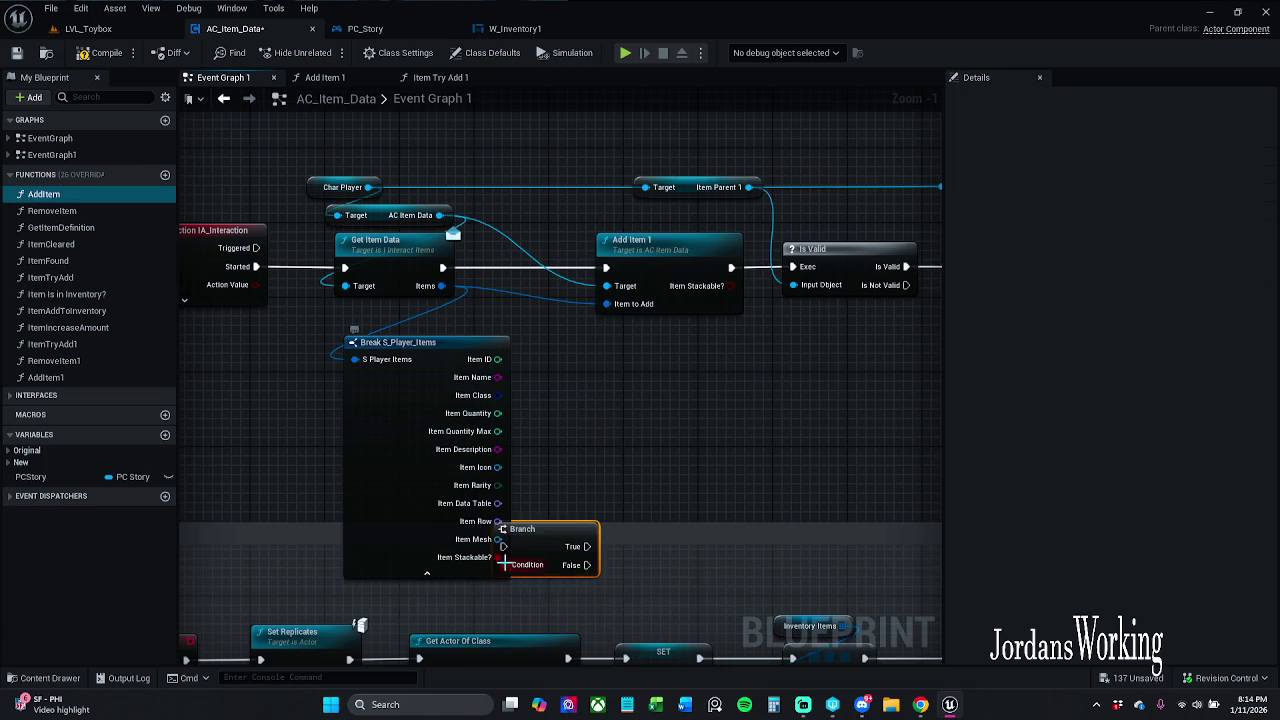
left_click_drag(567, 525, 641, 366)
mouse_move(445, 268)
left_mouse_down()
mouse_move(597, 408)
mouse_move(598, 379)
left_mouse_up()
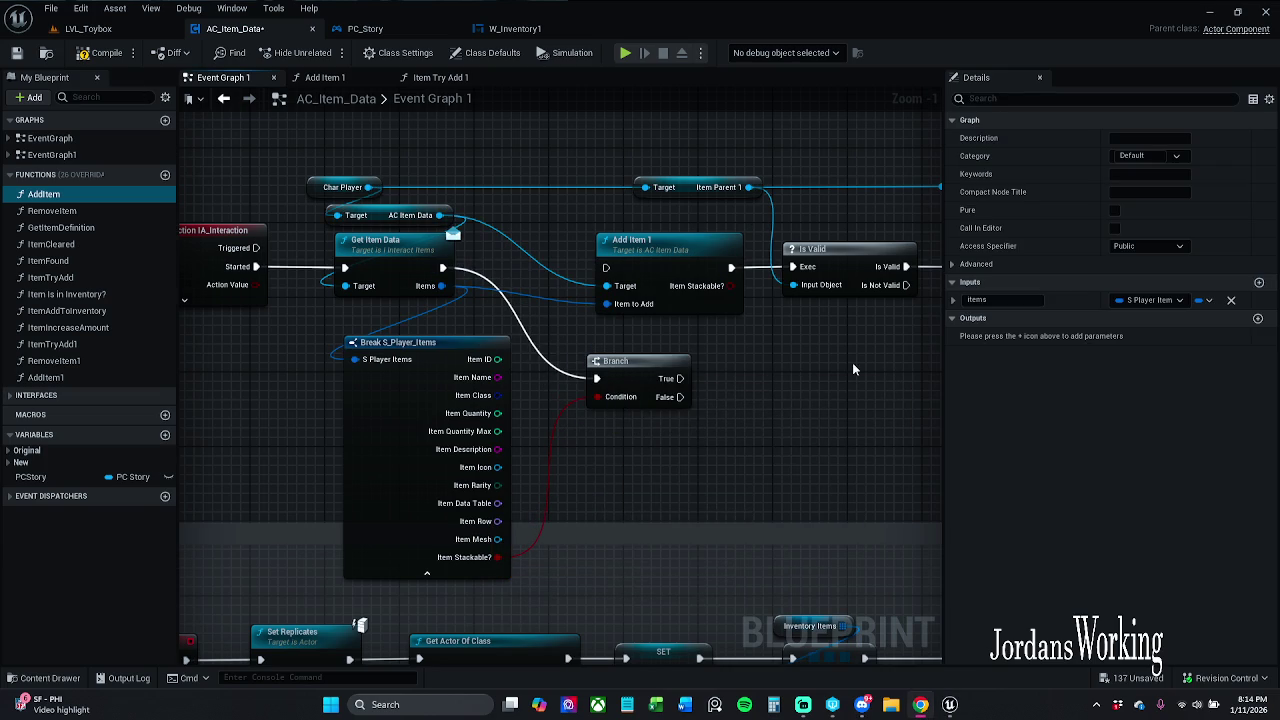
mouse_move(635, 363)
left_mouse_down()
mouse_move(524, 248)
mouse_move(605, 267)
left_mouse_up()
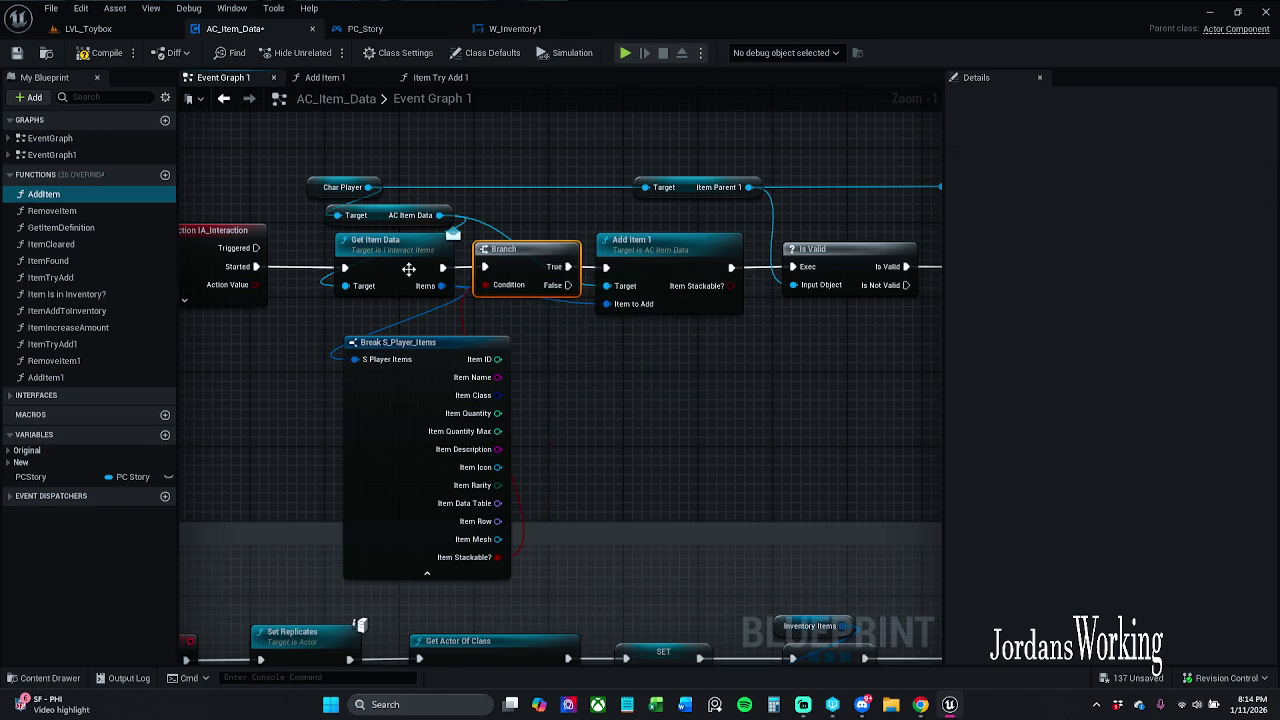
Step: Collapse the Break node to its connected fields and shift Add Item 1 onward right to fit the Branch
left_click(430, 573)
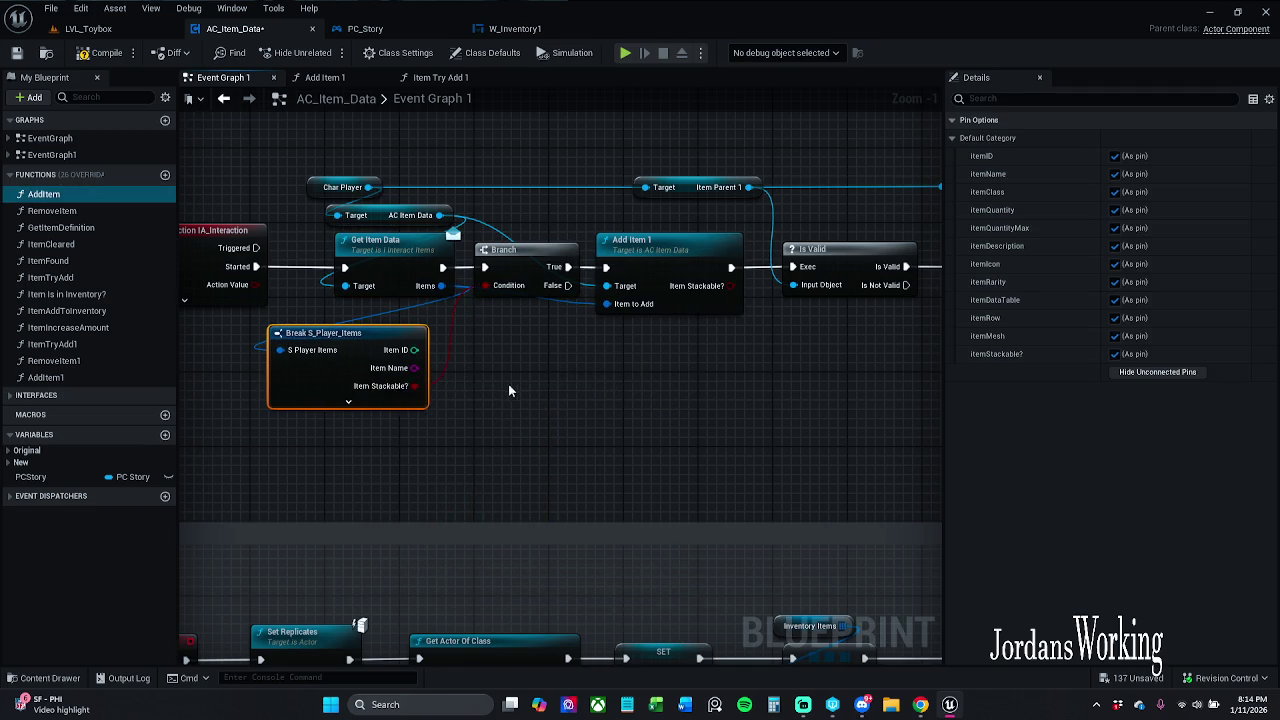
scroll(508, 384, "down", 1)
mouse_move(543, 172)
left_mouse_down()
mouse_move(786, 300)
mouse_move(935, 320)
left_mouse_up()
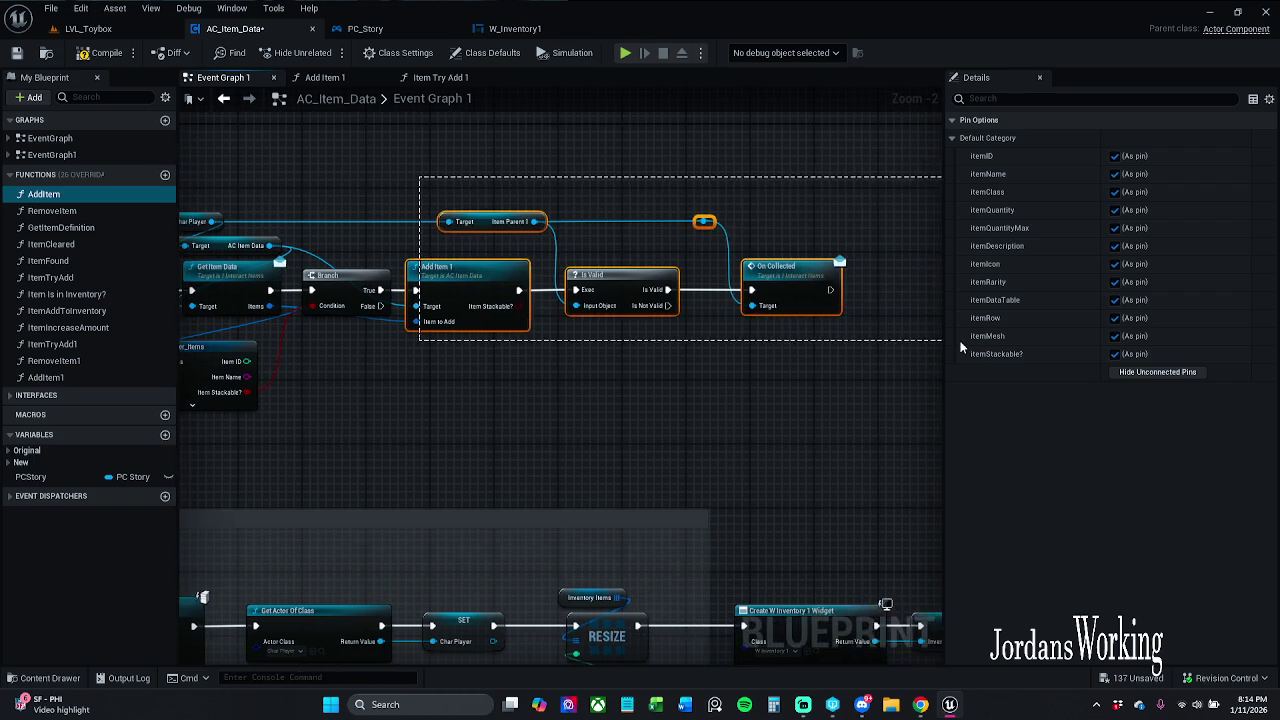
left_click_drag(692, 284, 748, 284)
left_click_drag(599, 272, 643, 272)
left_click(664, 263)
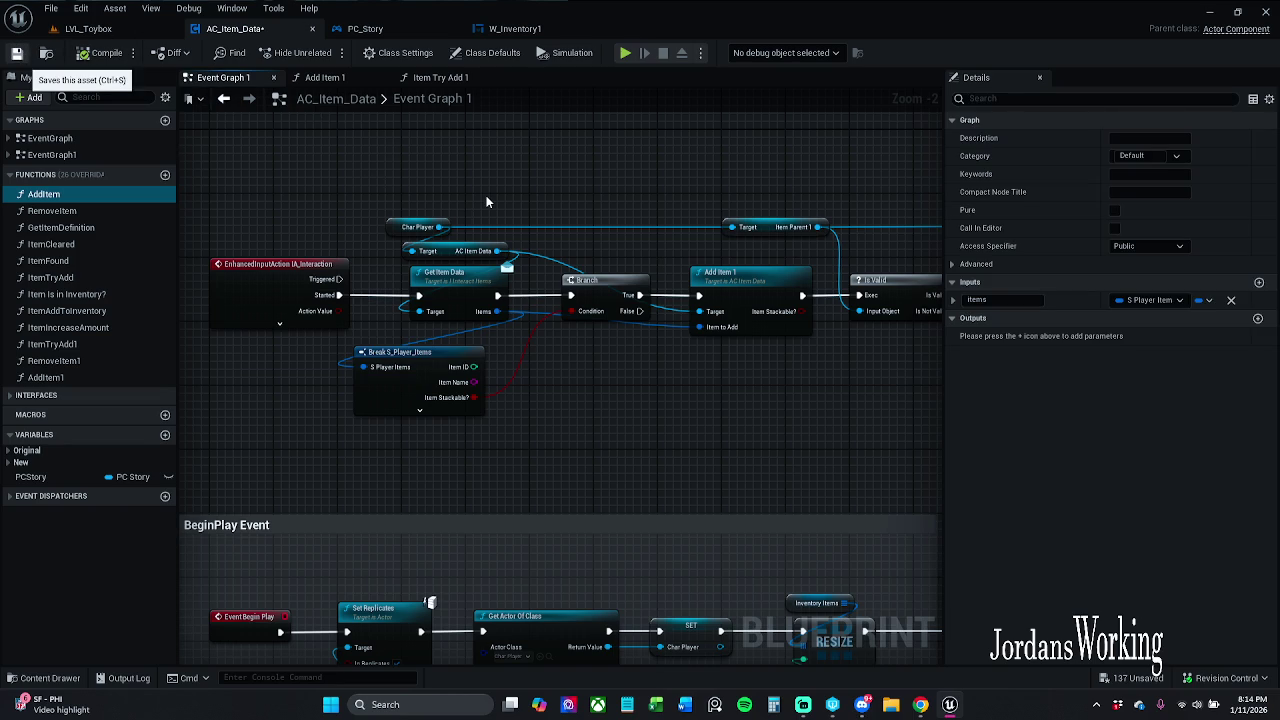
Step: Save AC_Item_Data, play-test LVL_Toybox walking toward the pickups, then return to the blueprint
key("ctrl+s")
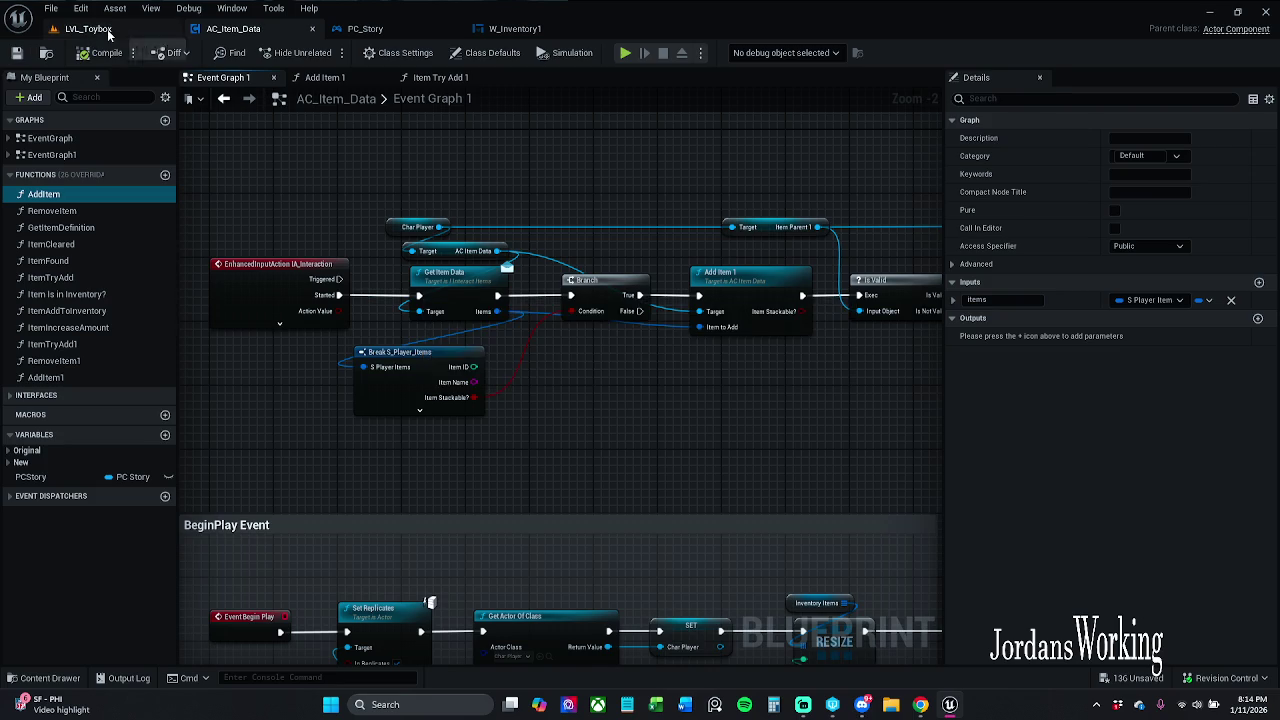
left_click(108, 35)
left_click(327, 52)
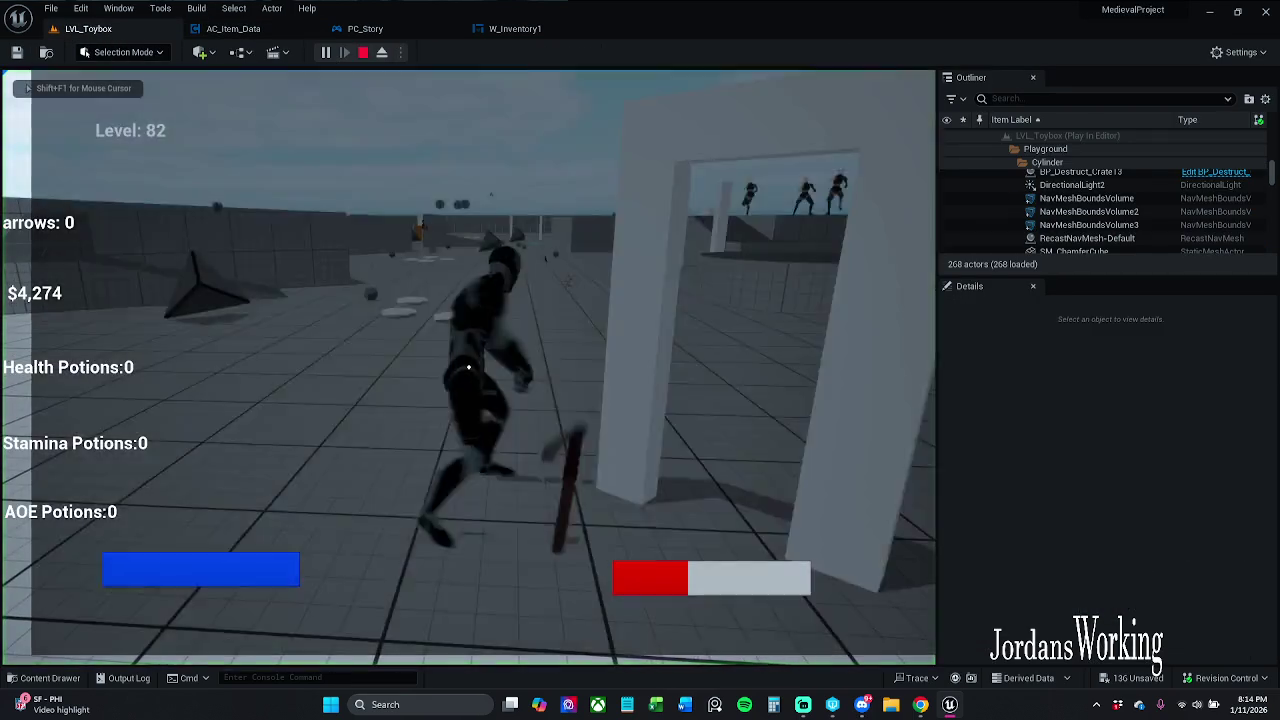
key("w")
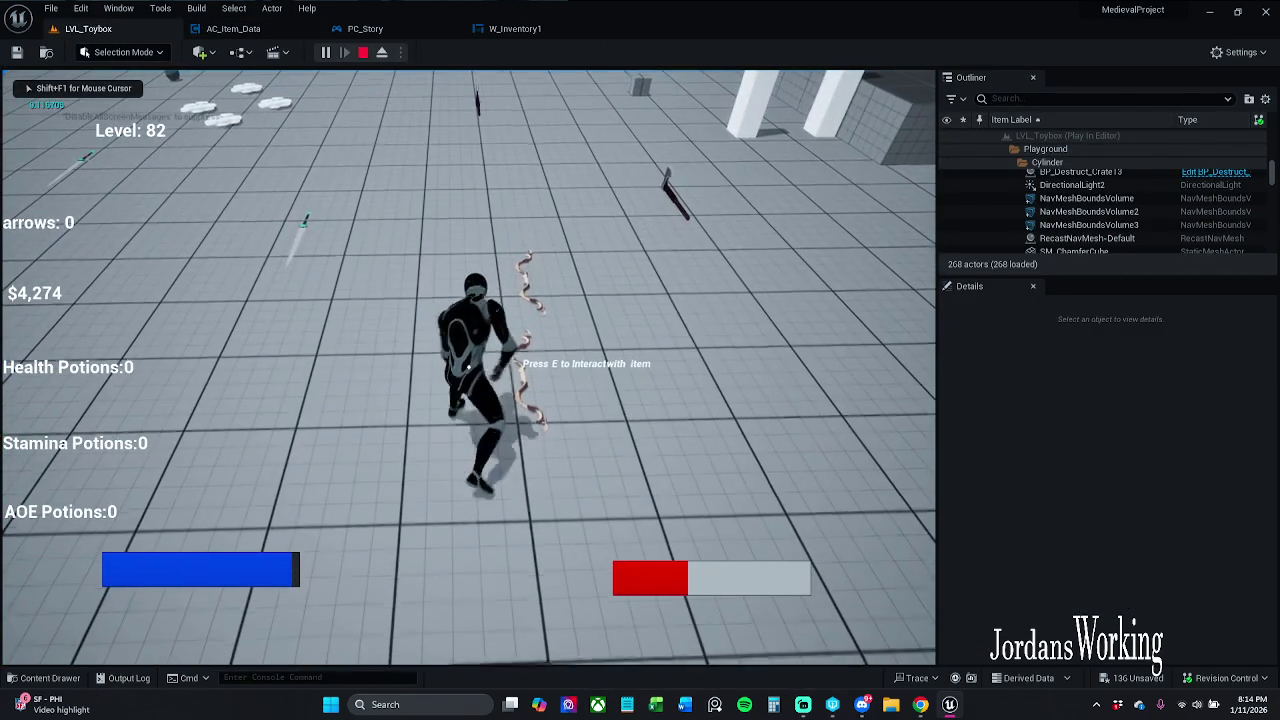
key("Escape")
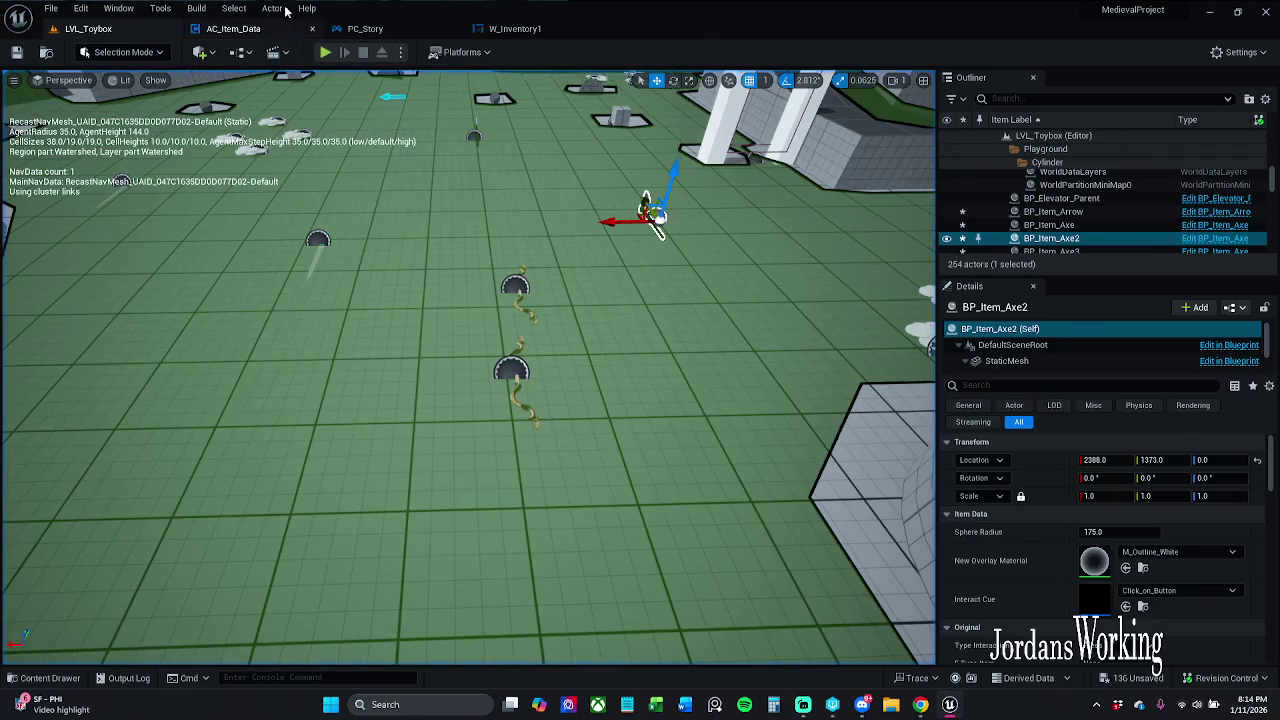
left_click(266, 32)
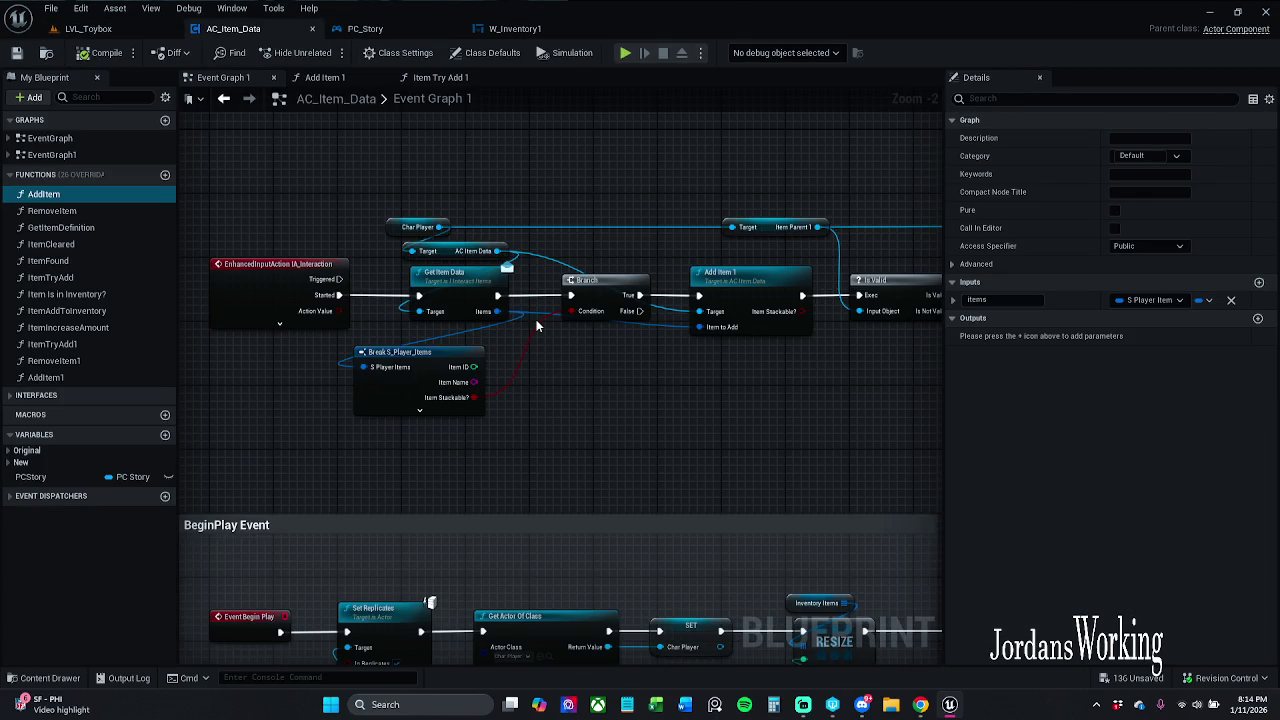
left_click(600, 305)
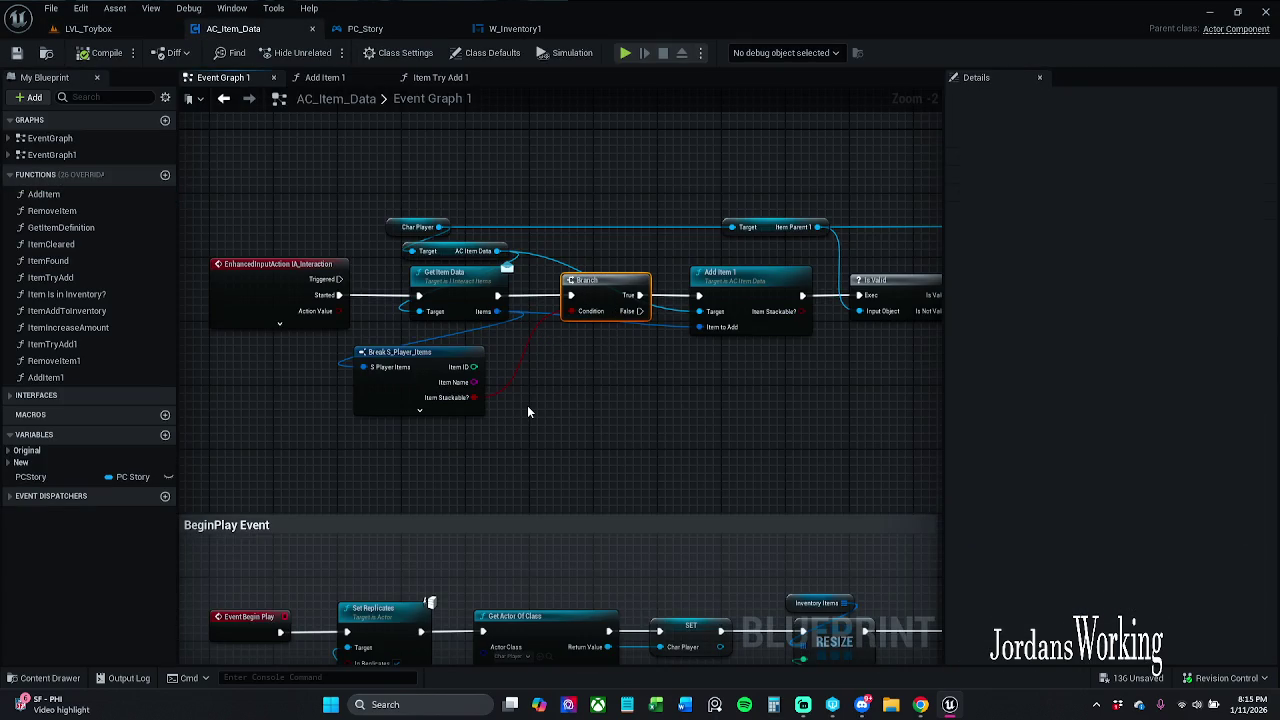
key("Delete")
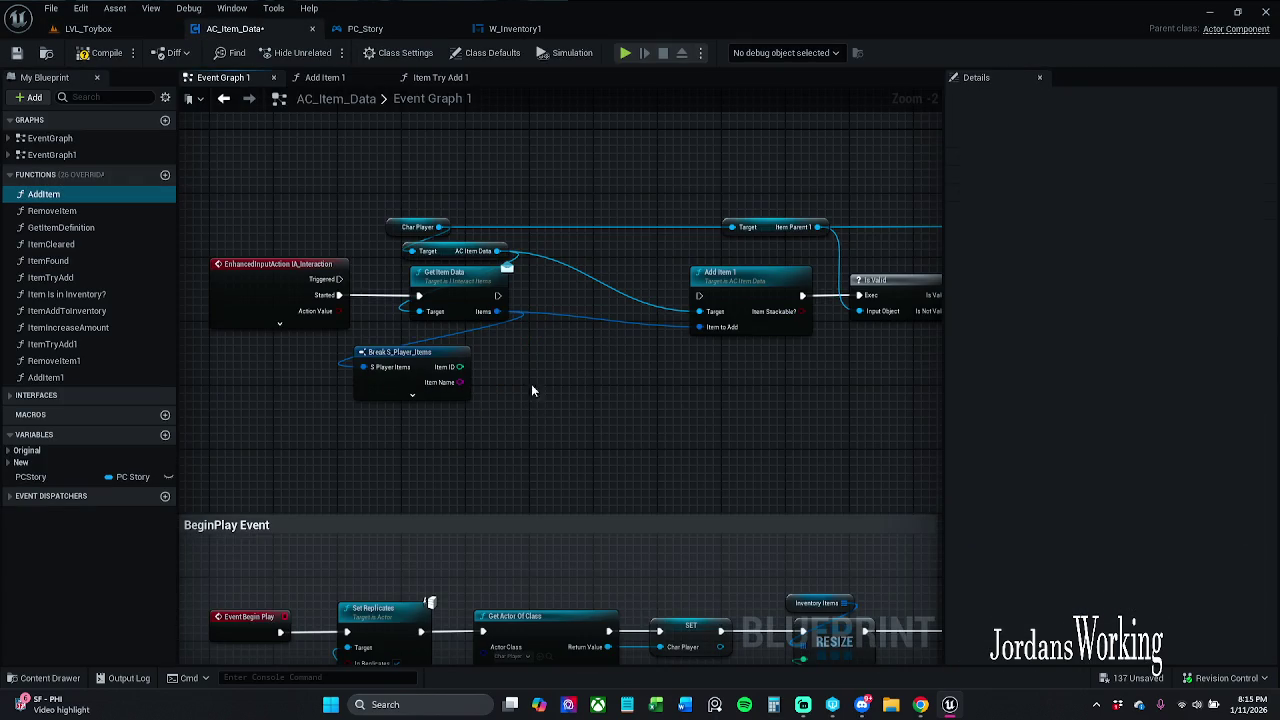
left_click_drag(497, 296, 699, 296)
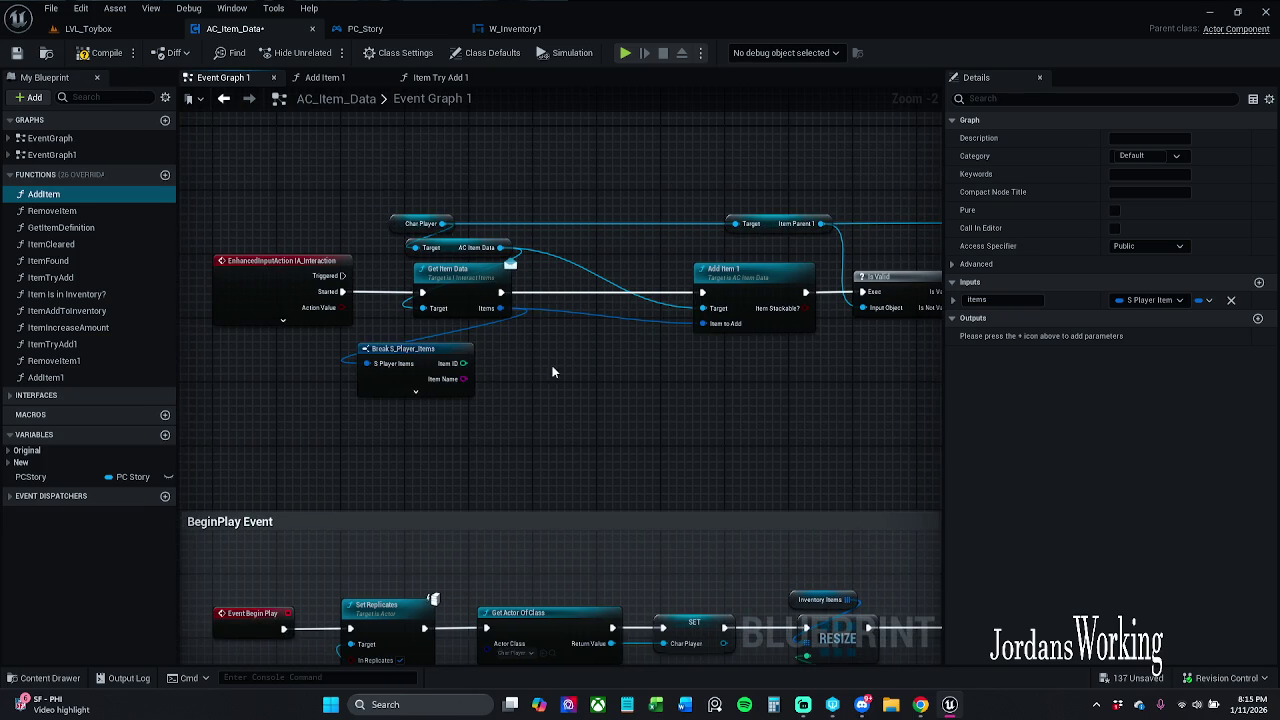
key("ctrl+z")
key("ctrl+z")
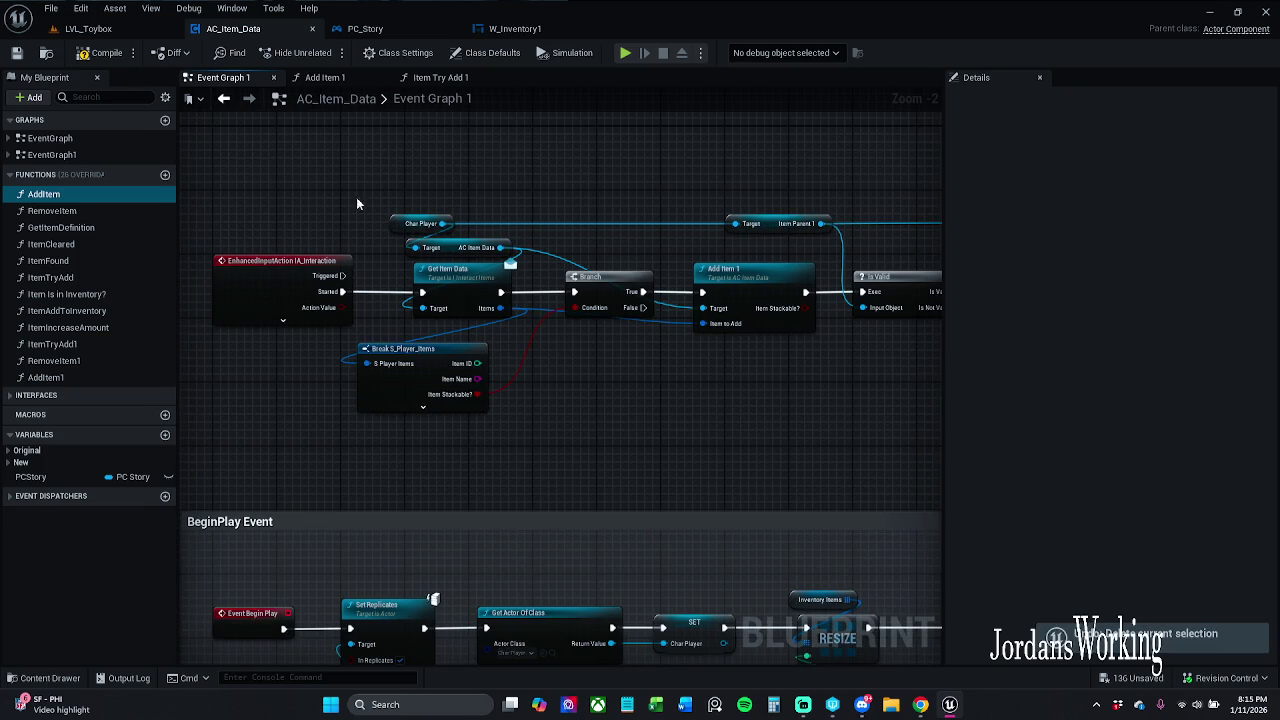
Step: Compile AC_Item_Data, then play LVL_Toybox, walking the character among the item pickups before stopping
left_click(97, 57)
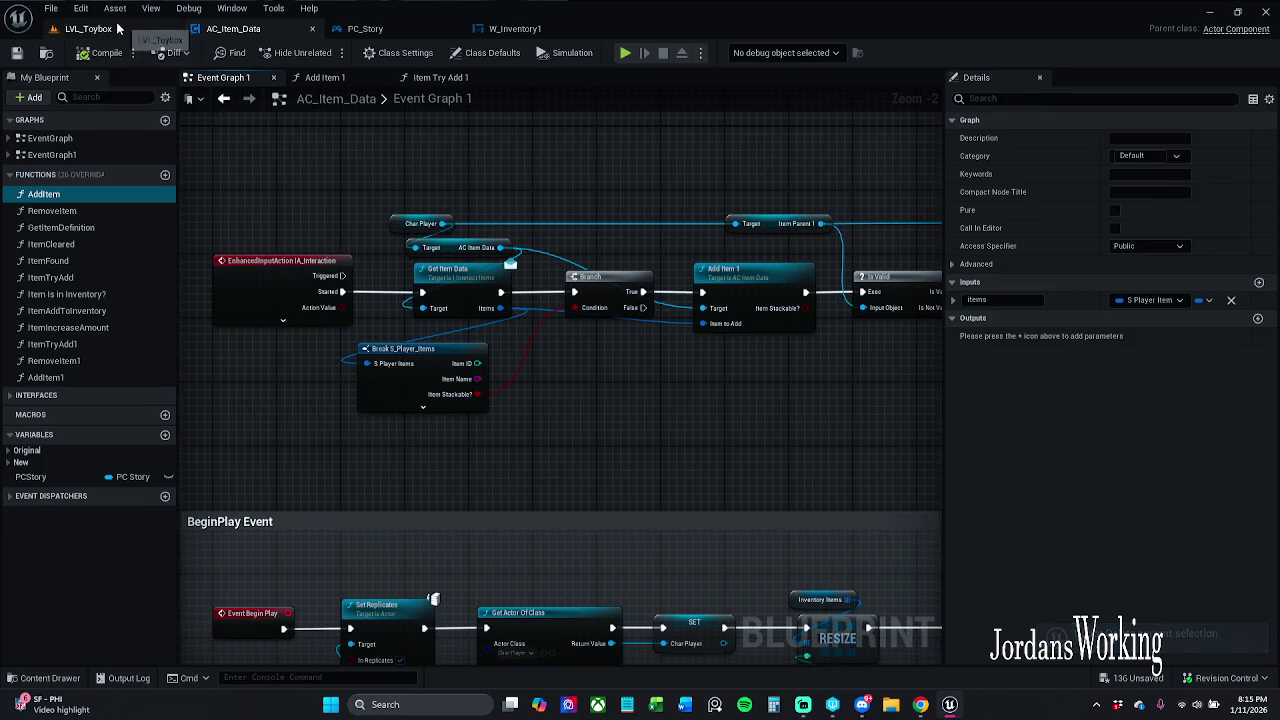
left_click(88, 28)
left_click(325, 52)
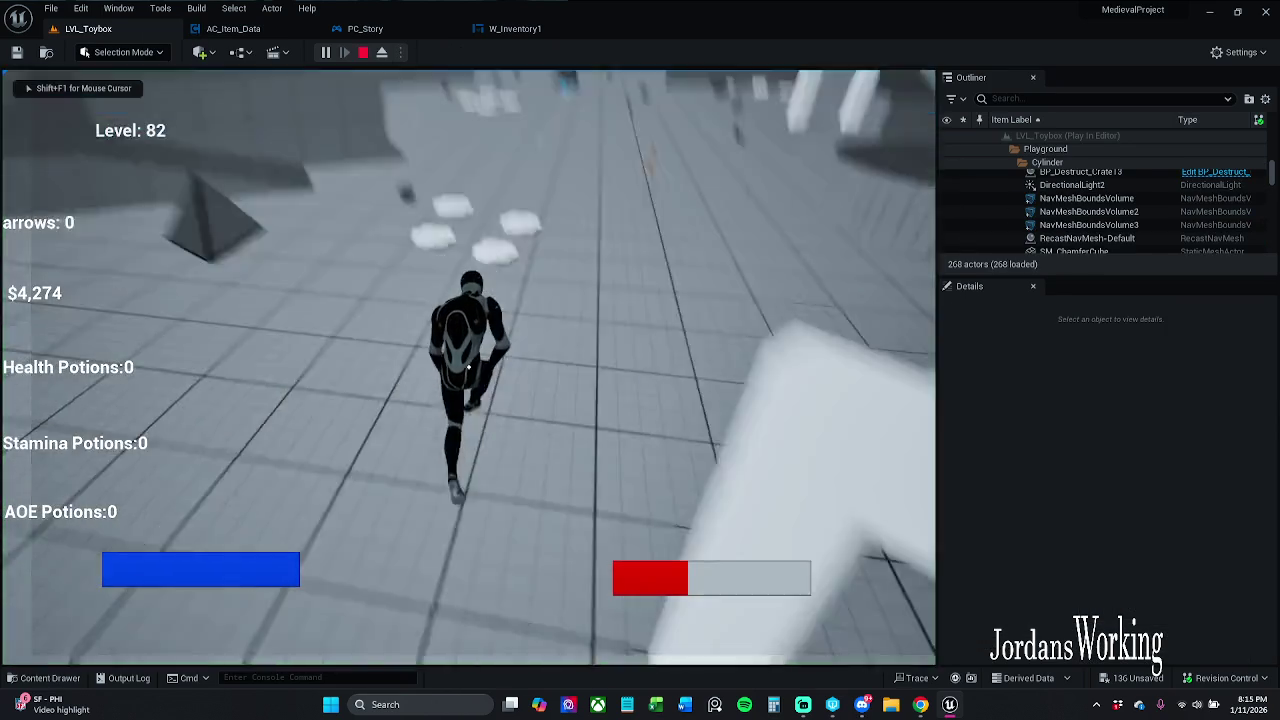
key("w")
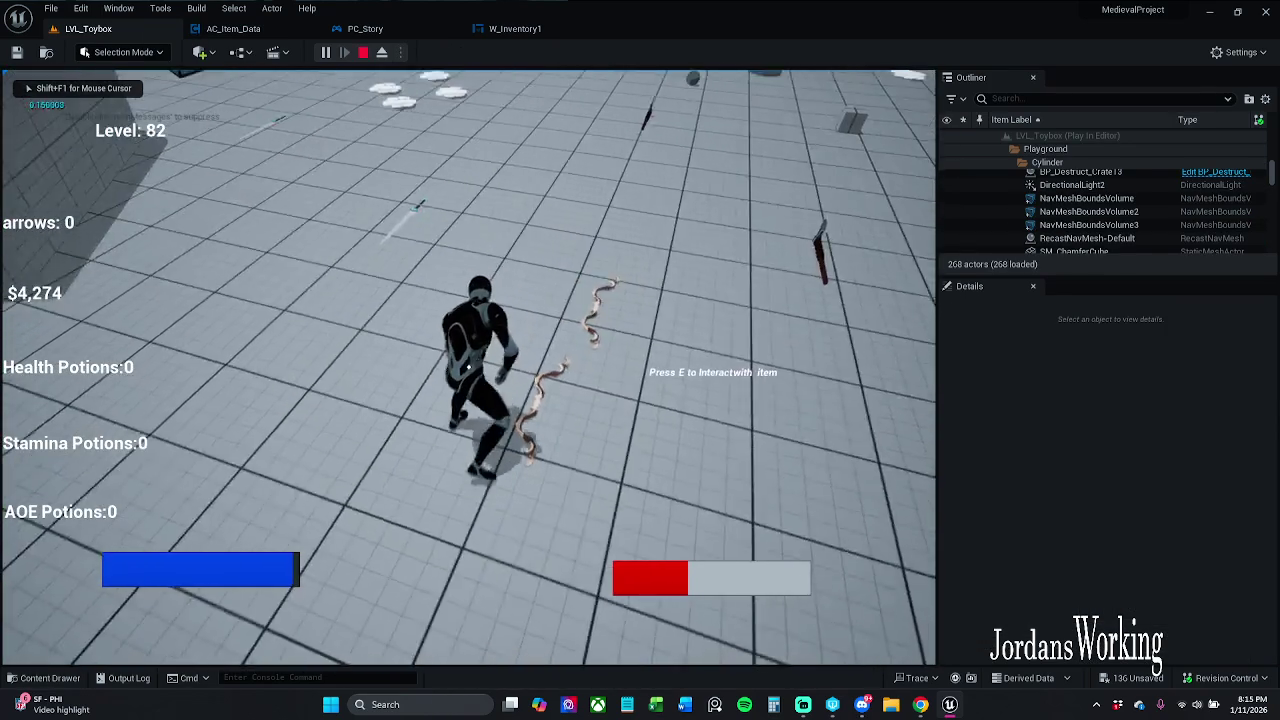
key("w")
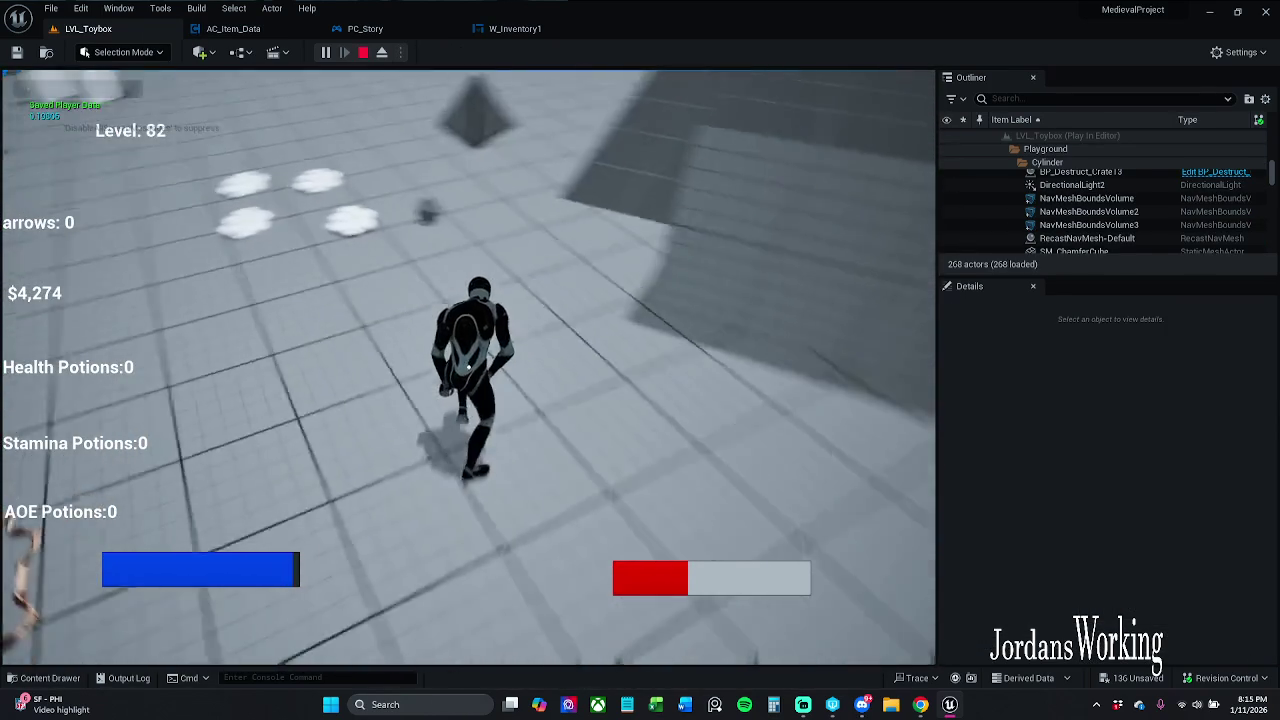
key("w")
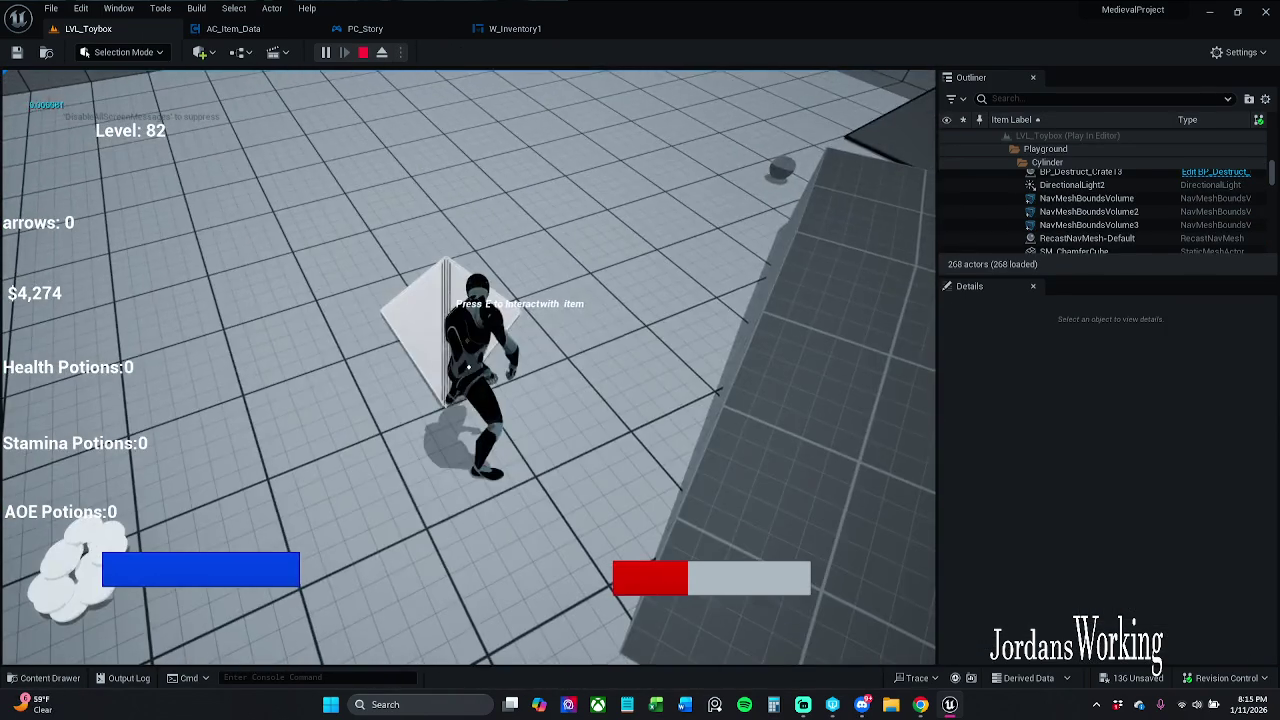
key("w")
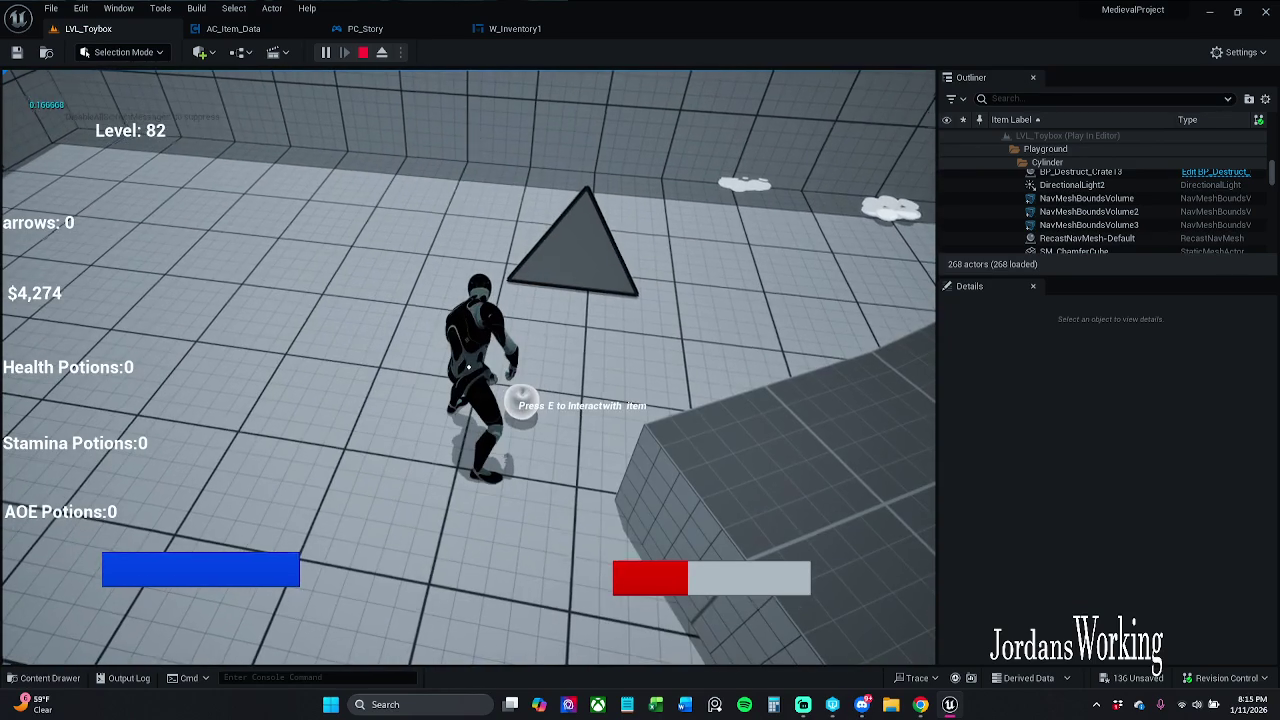
key("Escape")
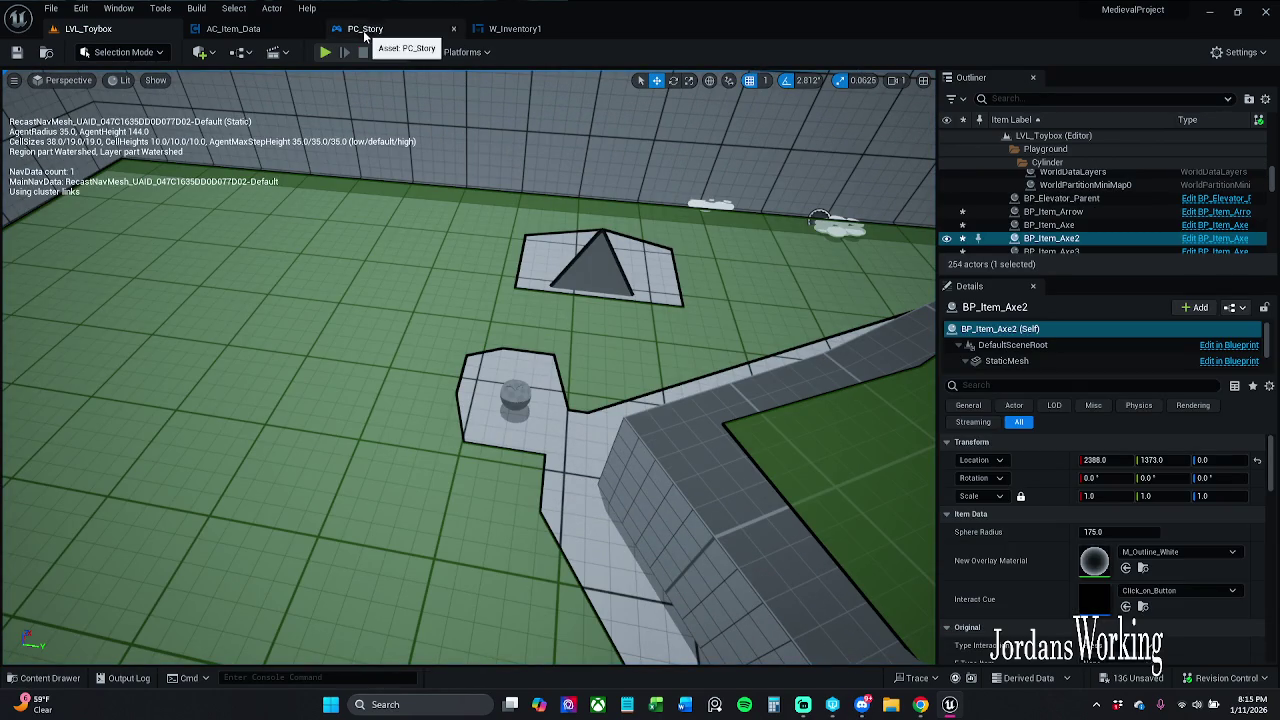
Step: Open the health potion's blueprint and select its AC_Item_Data component
left_click(515, 395)
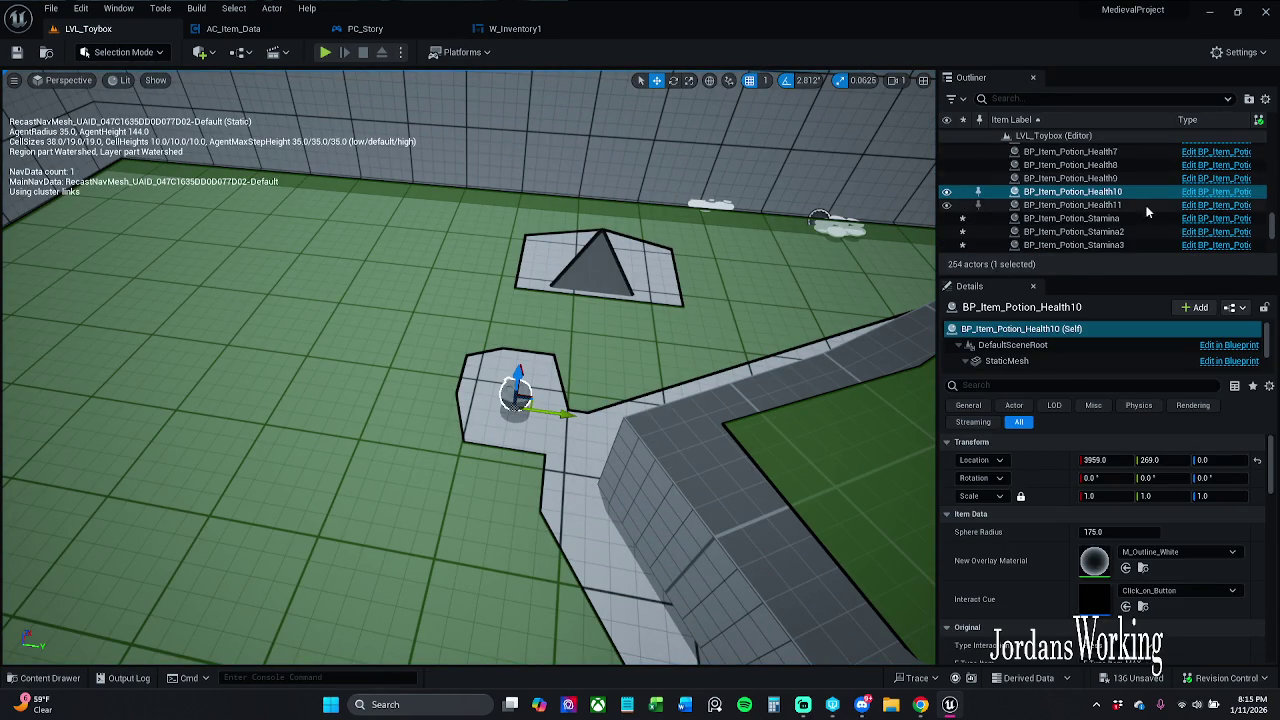
left_click(1212, 204)
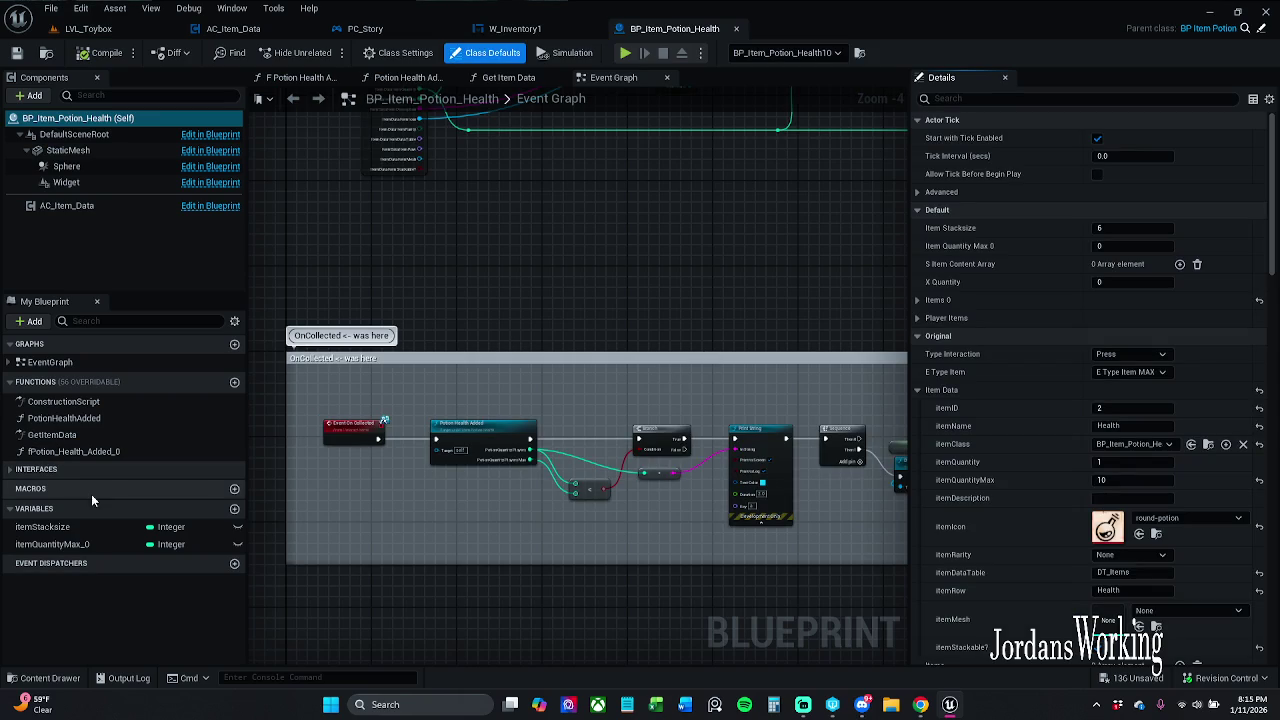
left_click(140, 205)
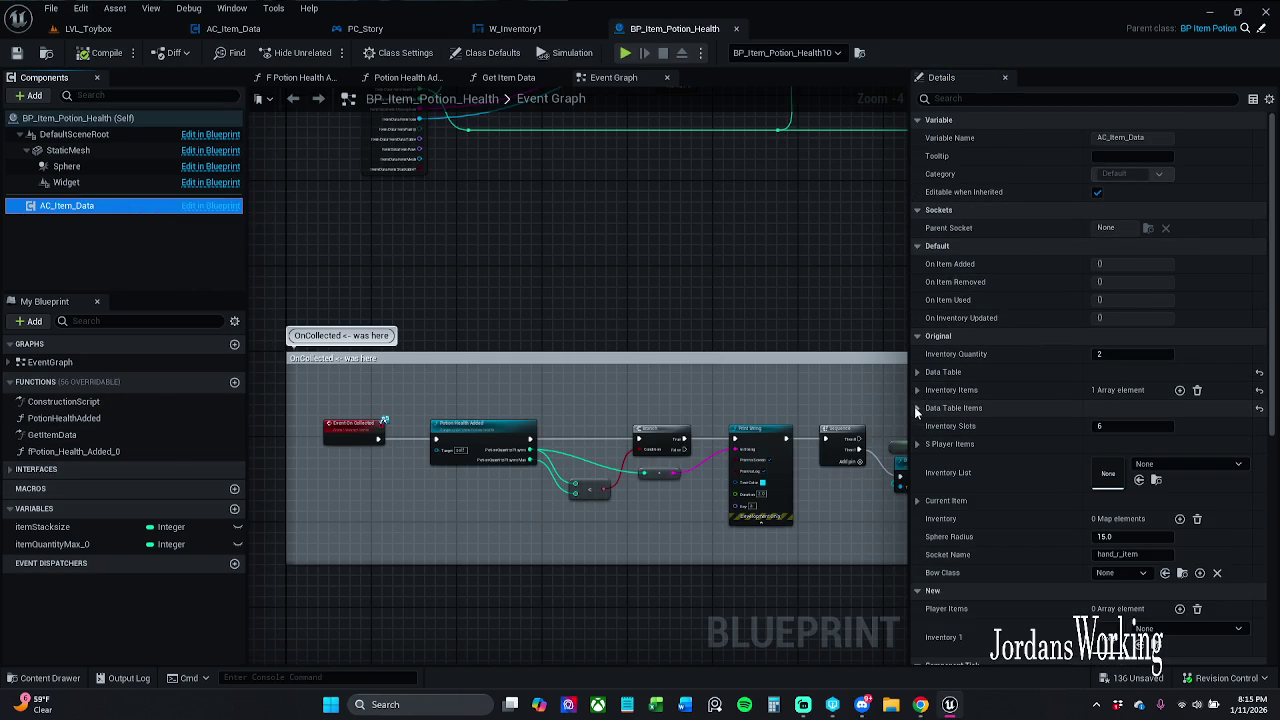
Step: Inspect the Current Item and New default values in Details, then go to W_Inventory1
left_click(918, 500)
scroll(920, 500, "down", 2)
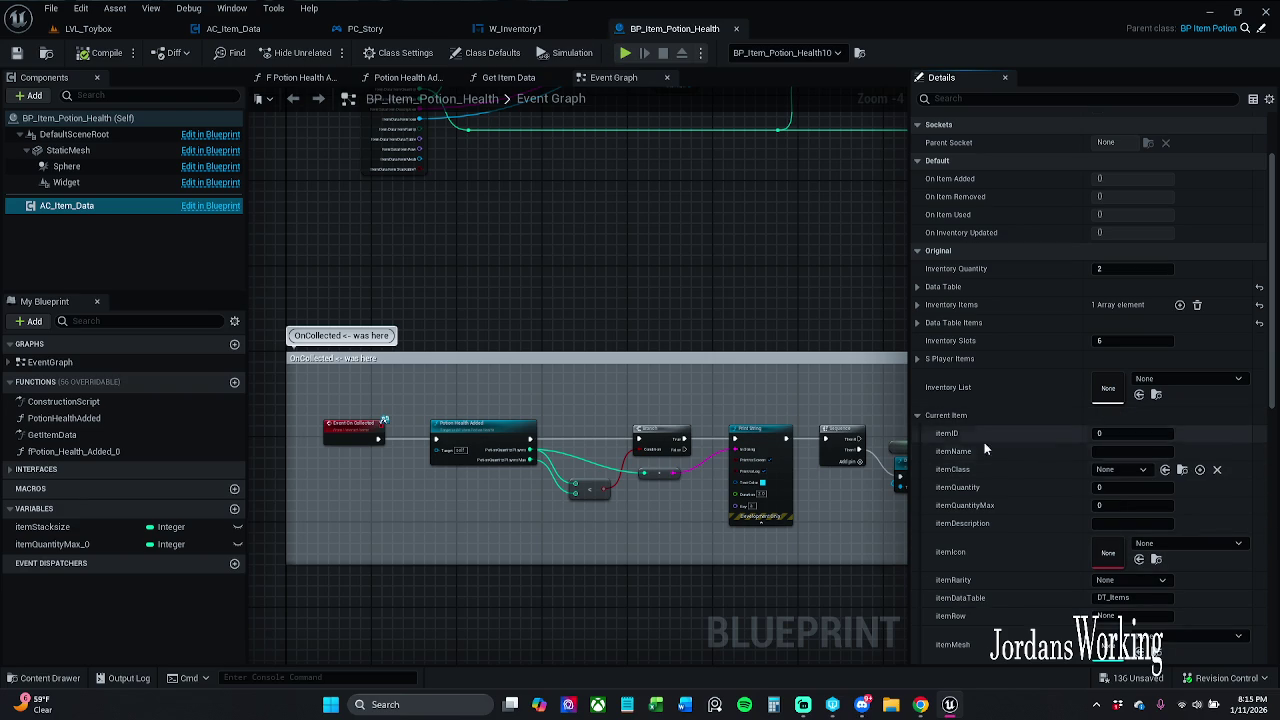
left_click(918, 415)
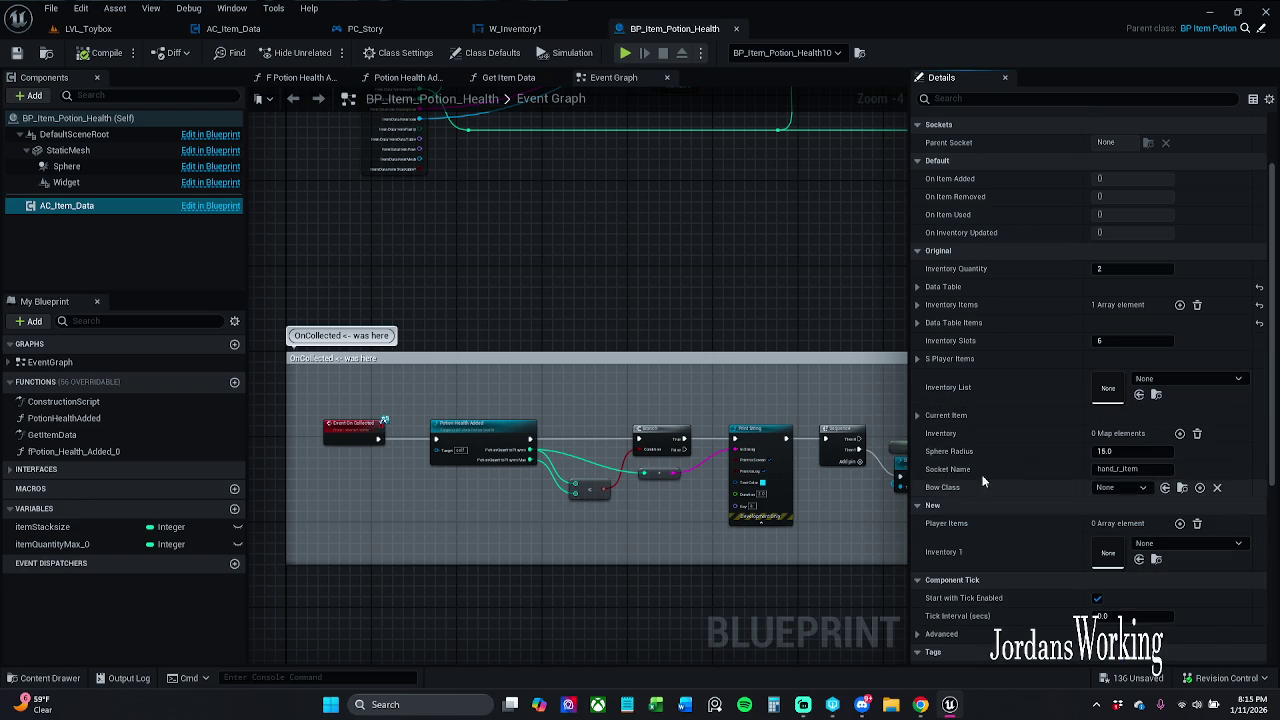
left_click(1121, 505)
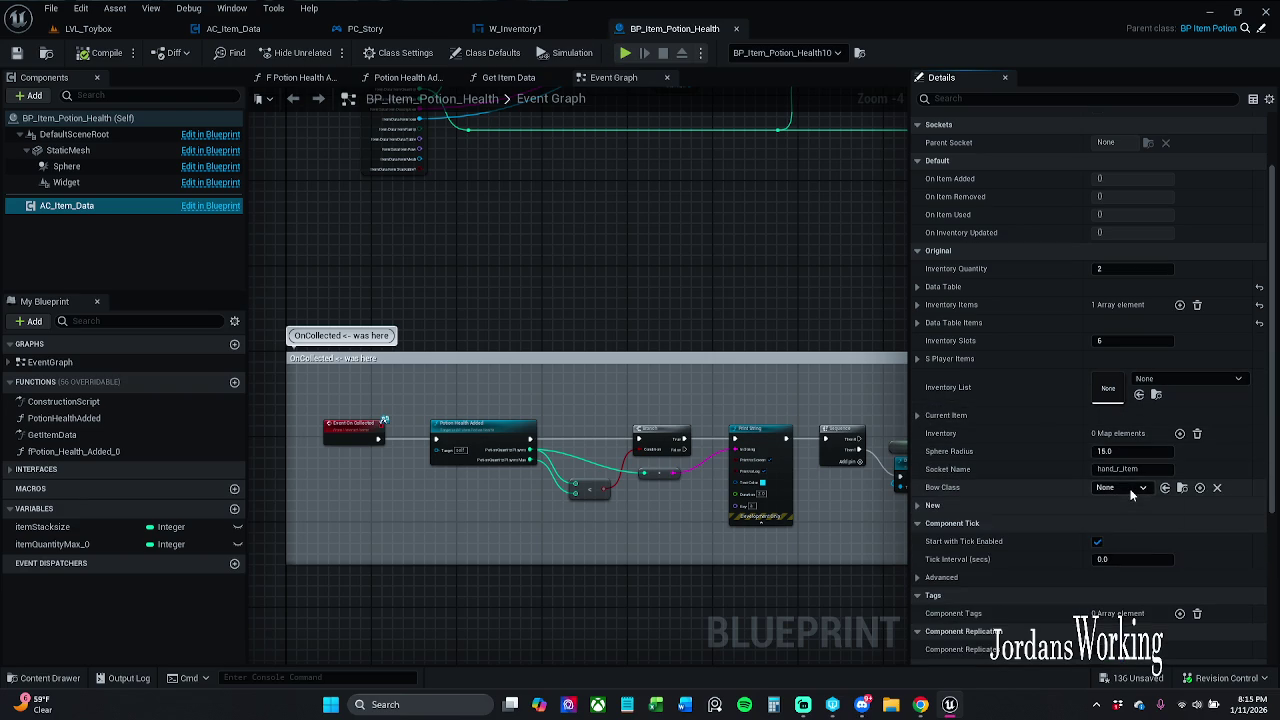
left_click(918, 507)
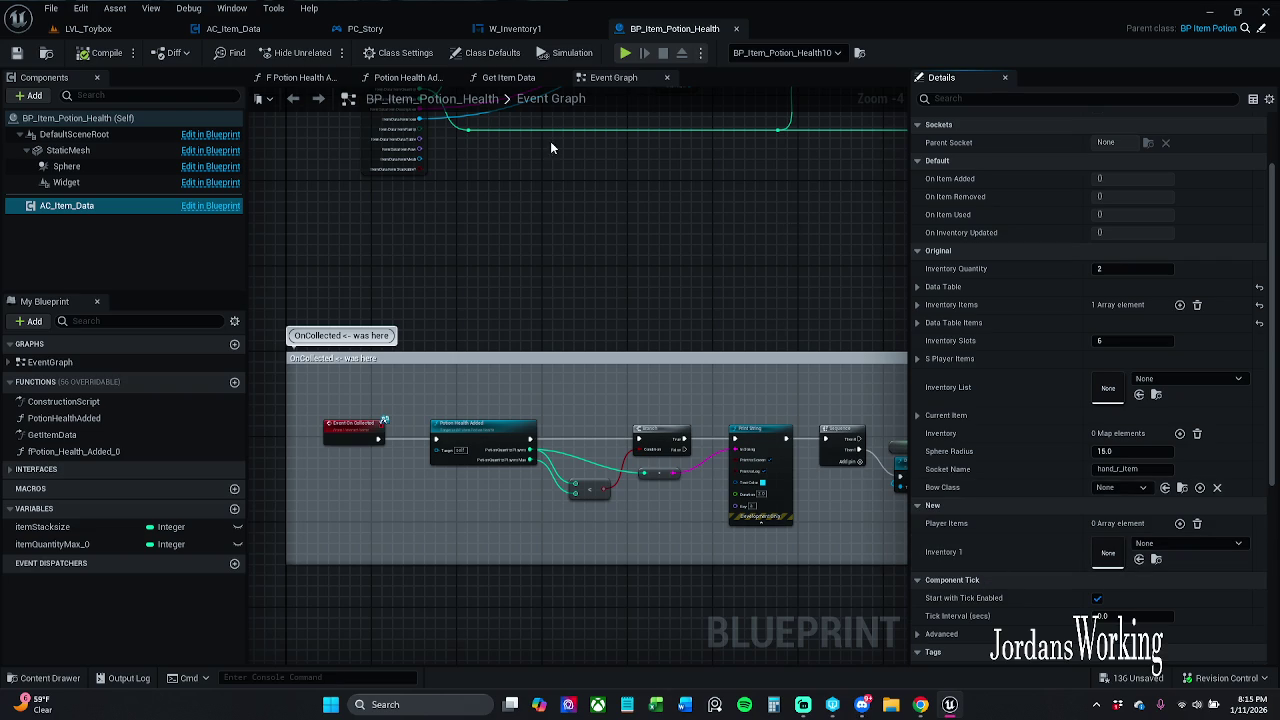
left_click(512, 28)
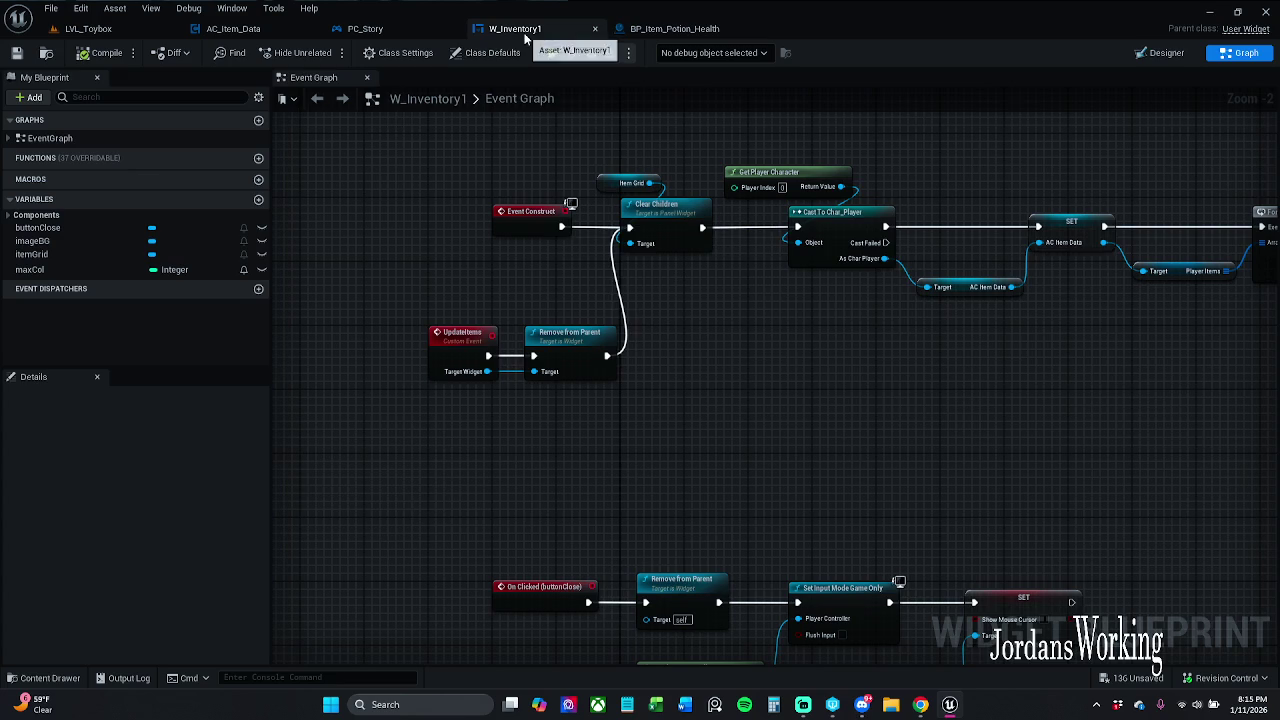
Step: Look over the AC_Item_Data event graph from a zoomed-out view, ending on PC_Story's View Port Add graph
left_click(365, 30)
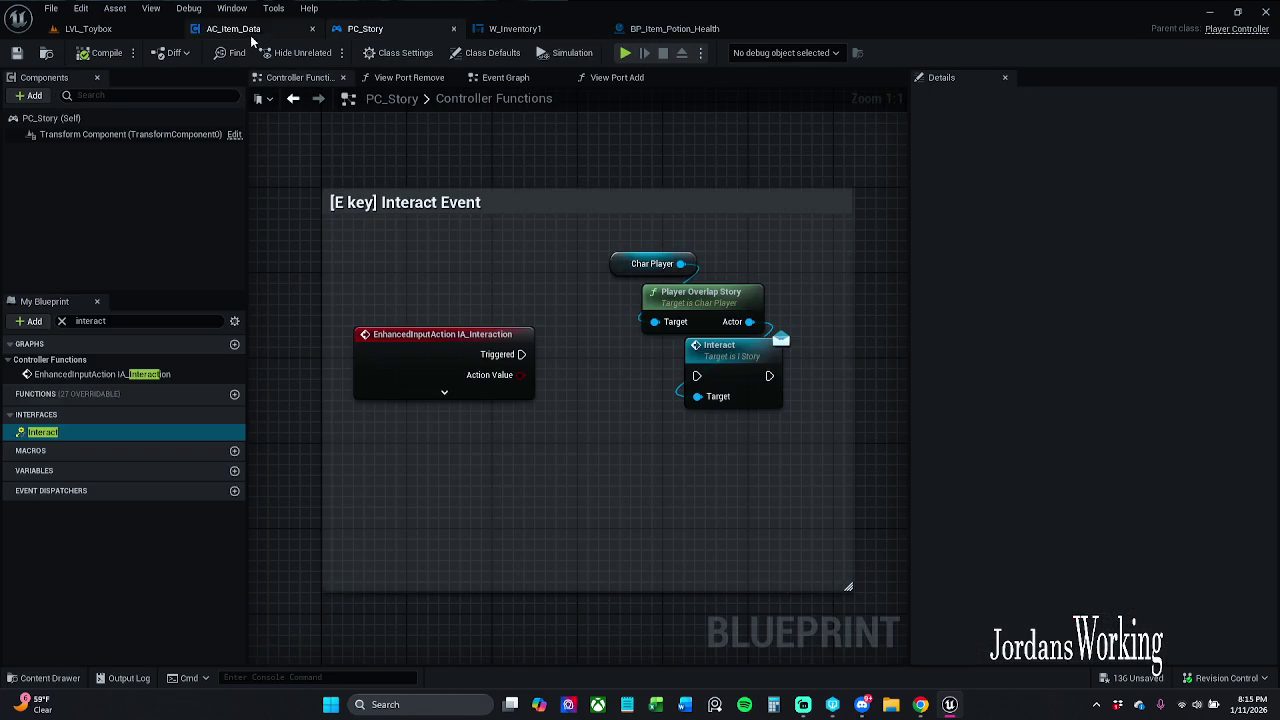
left_click(240, 30)
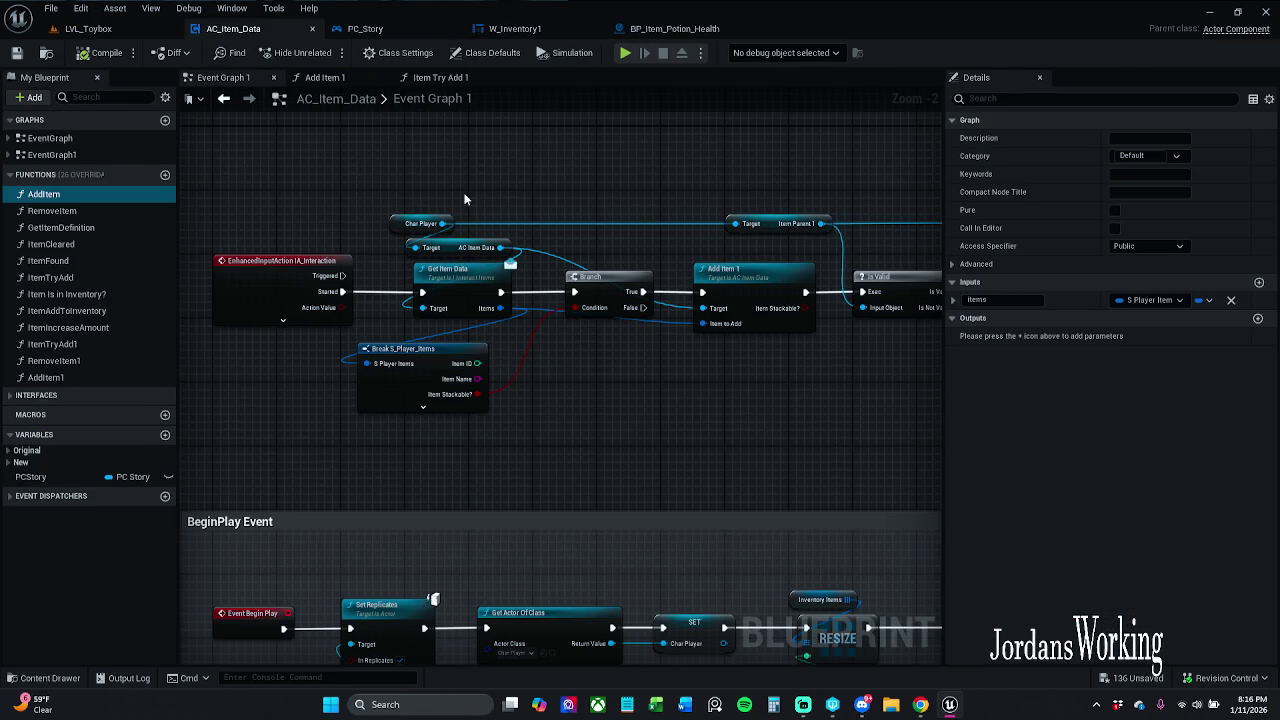
scroll(464, 198, "down", 1)
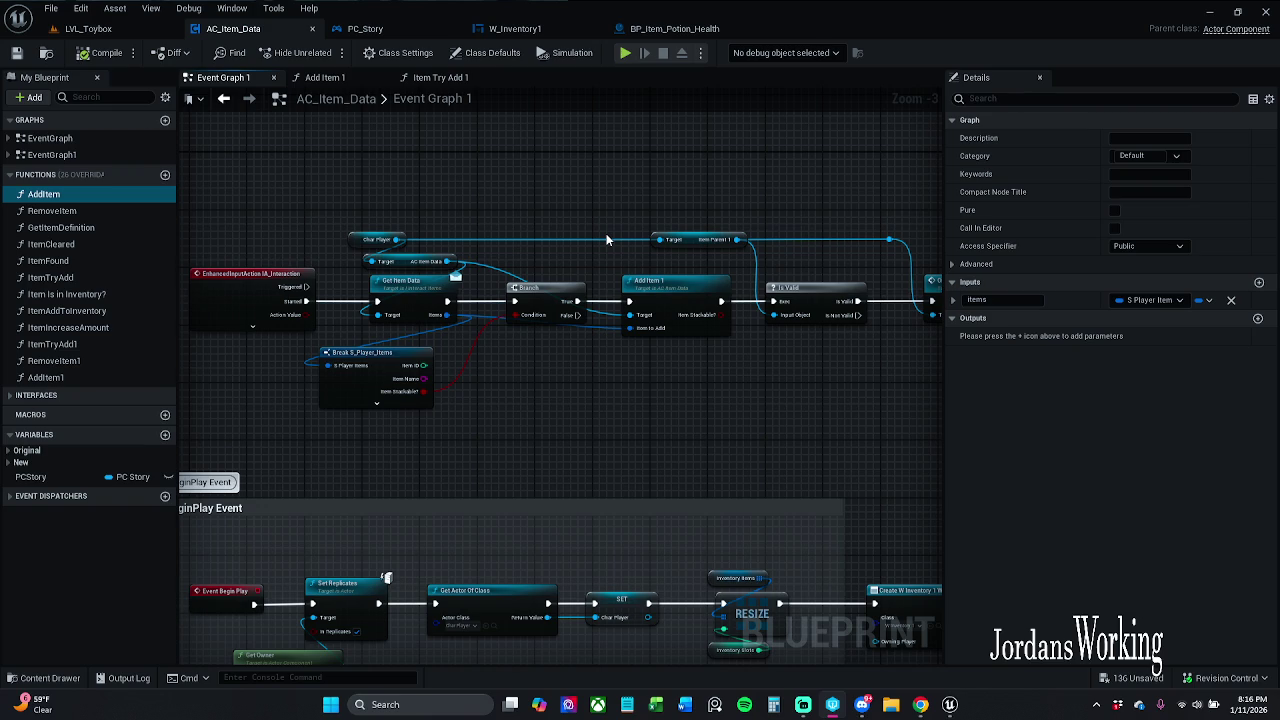
left_click_drag(535, 192, 509, 202)
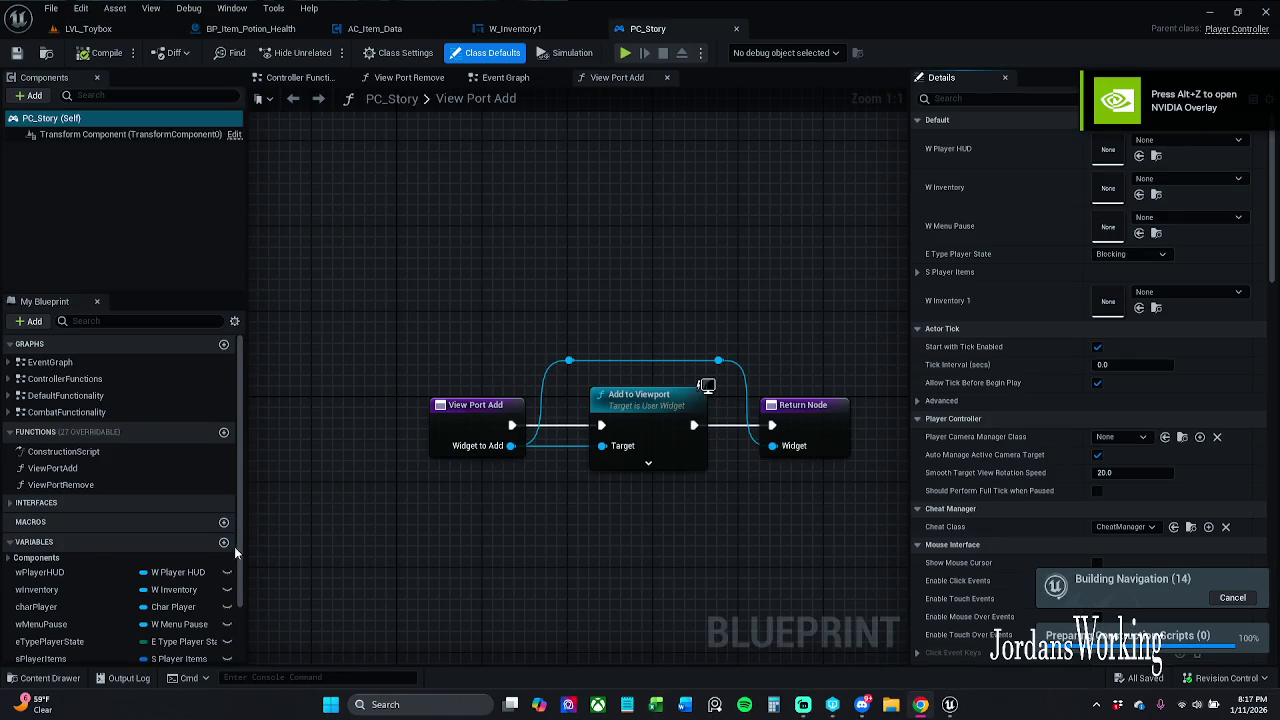
left_click_drag(697, 277, 784, 263)
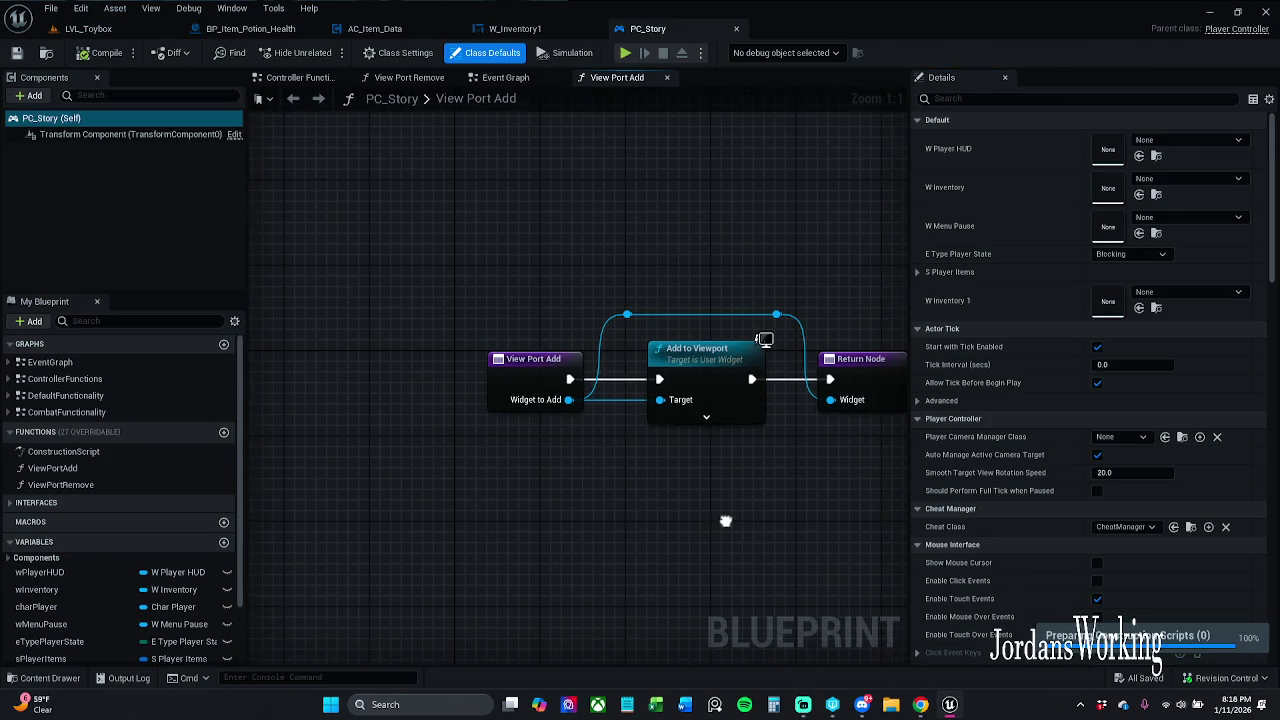
Step: Submit the changed content to revision control with the description 'Reverting', then bring up Task Manager
left_click(1225, 678)
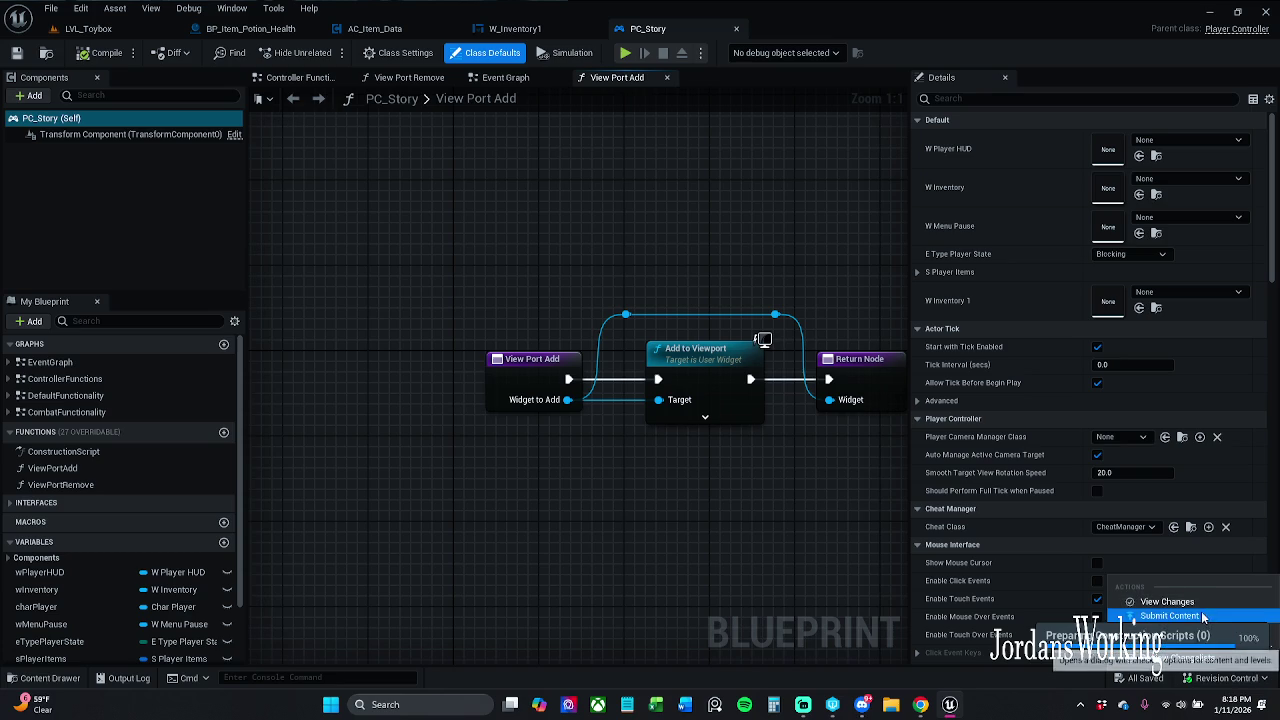
left_click(1170, 615)
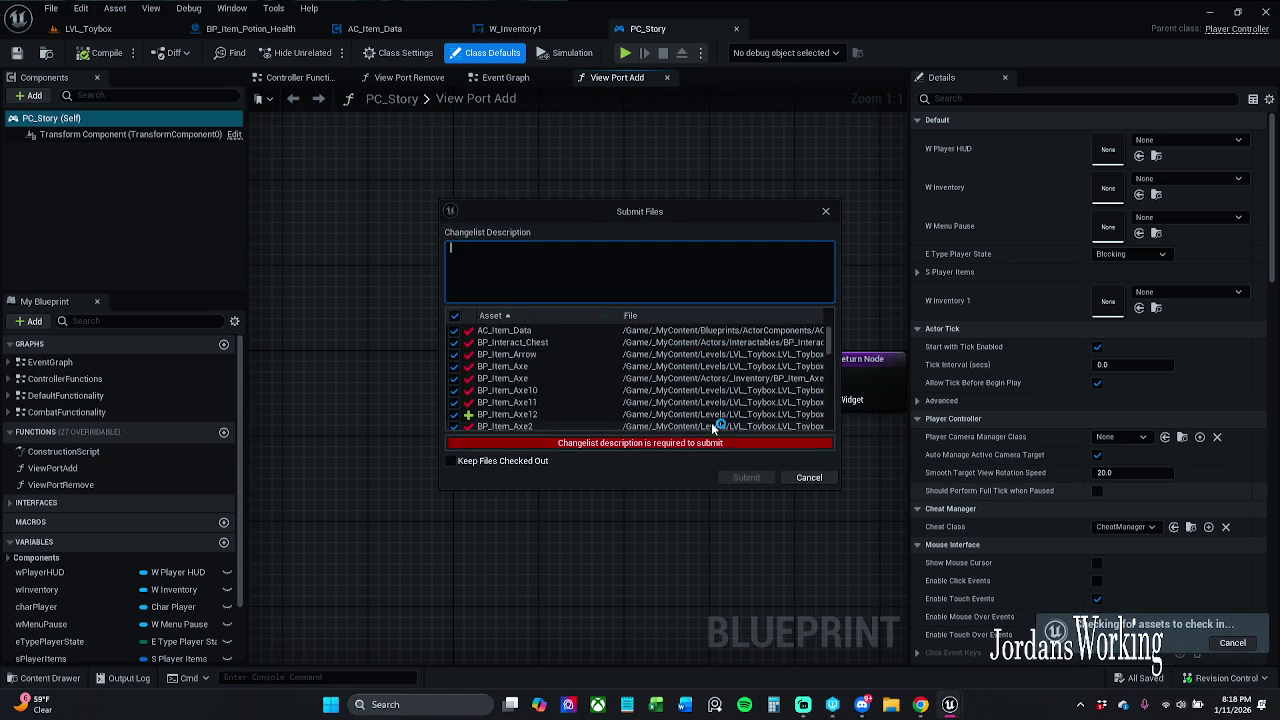
scroll(571, 360, "down", 5)
scroll(571, 360, "up", 5)
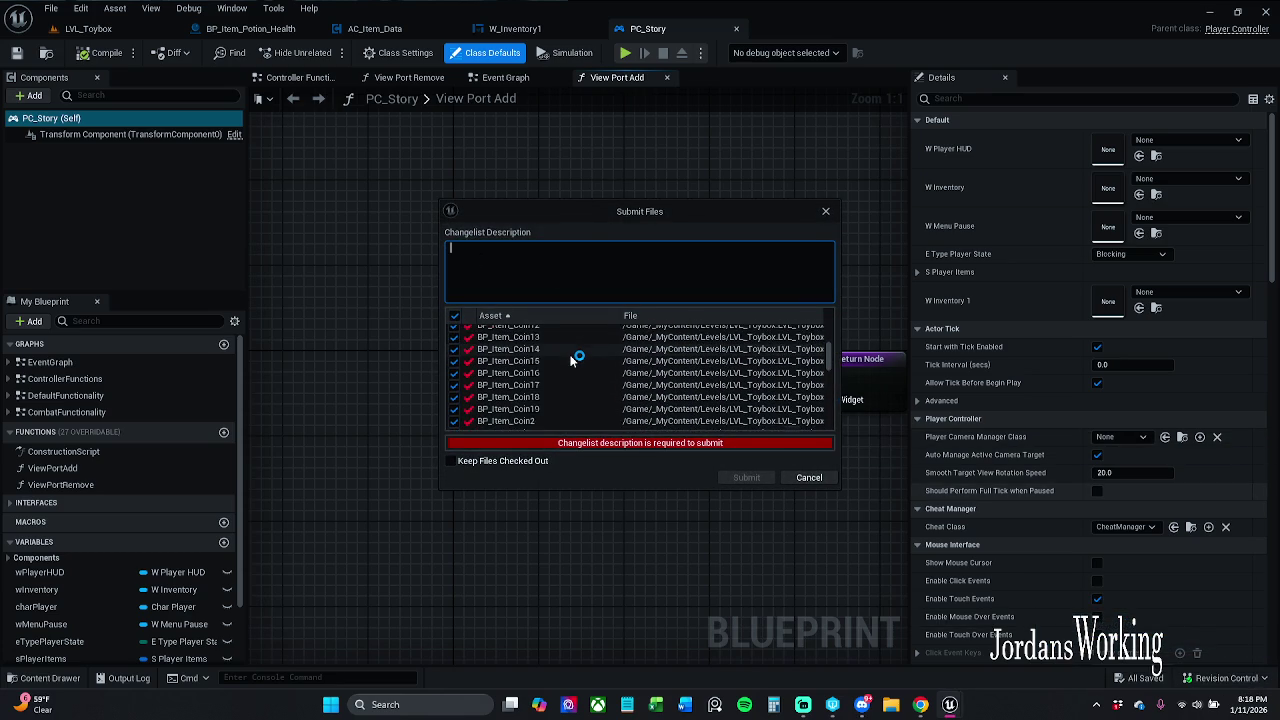
left_click(596, 271)
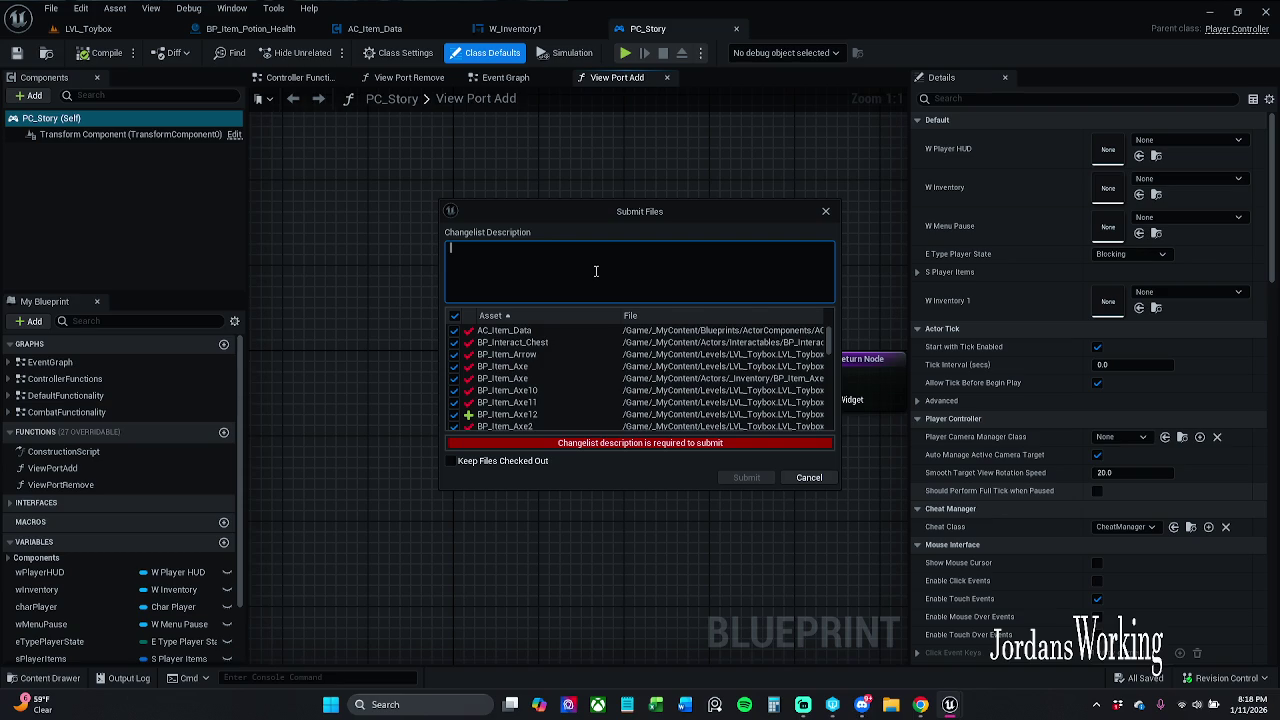
type("Reverting")
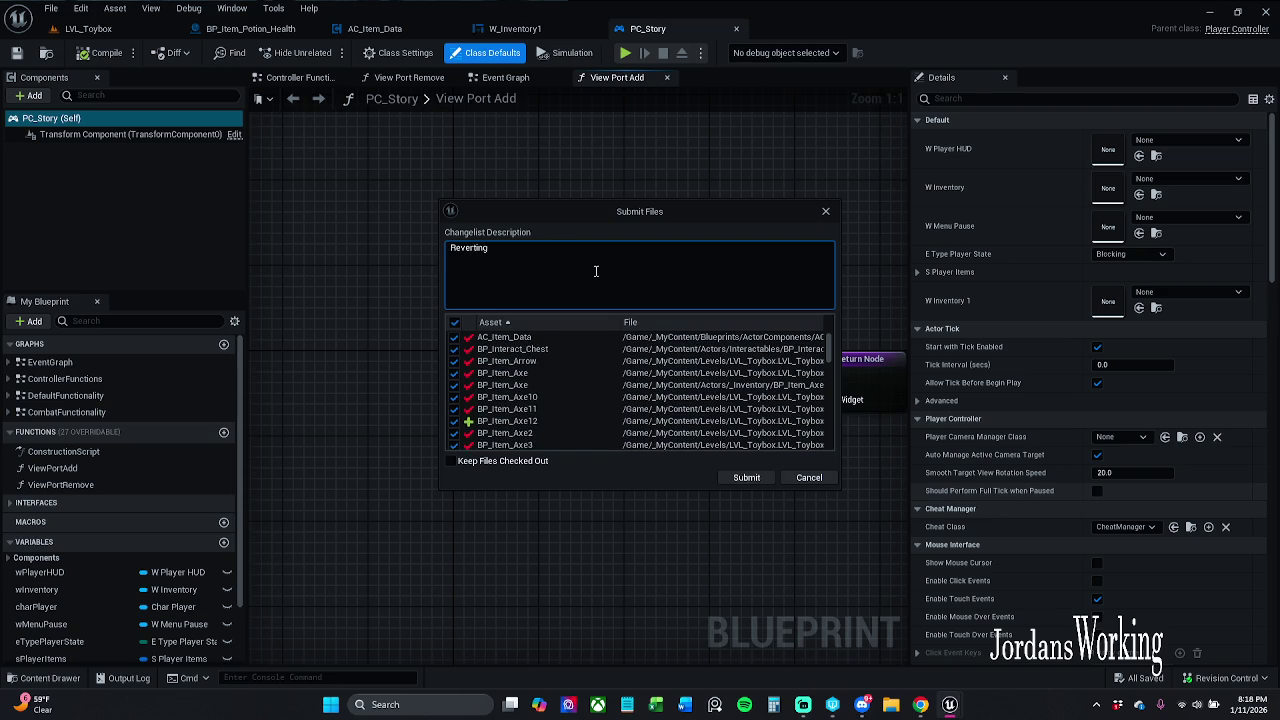
left_click(747, 478)
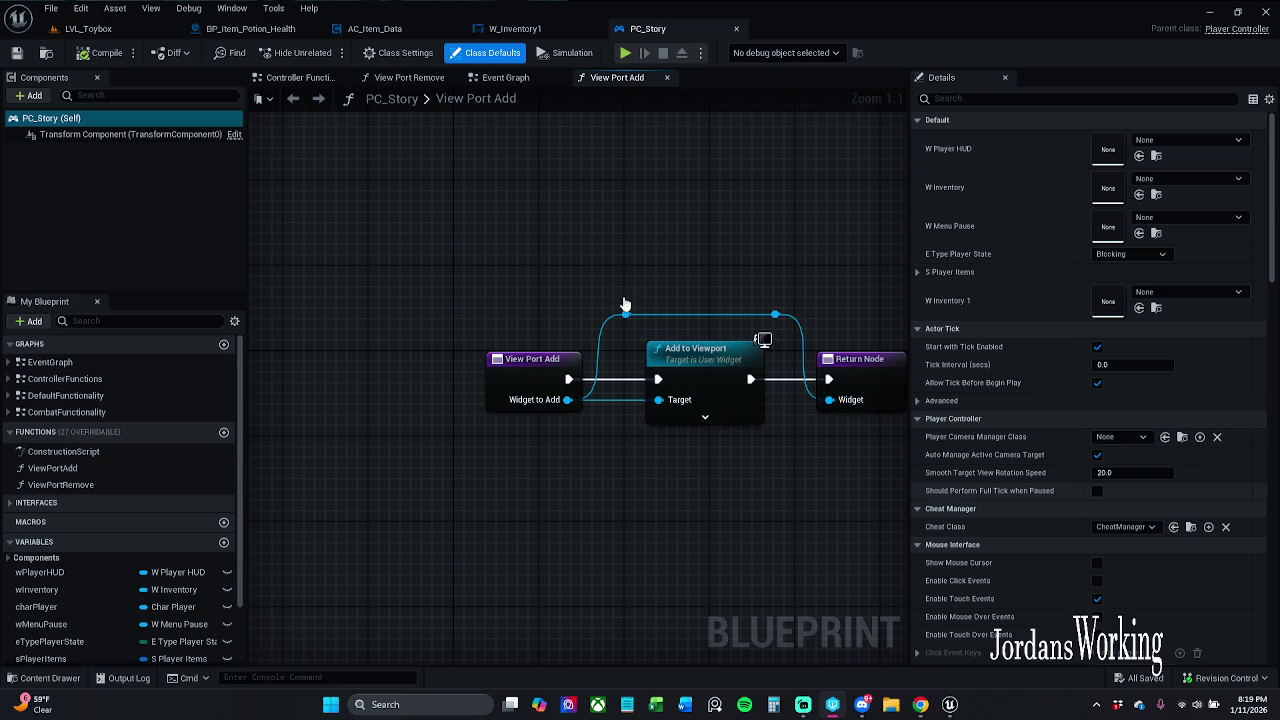
key("ctrl+shift+Escape")
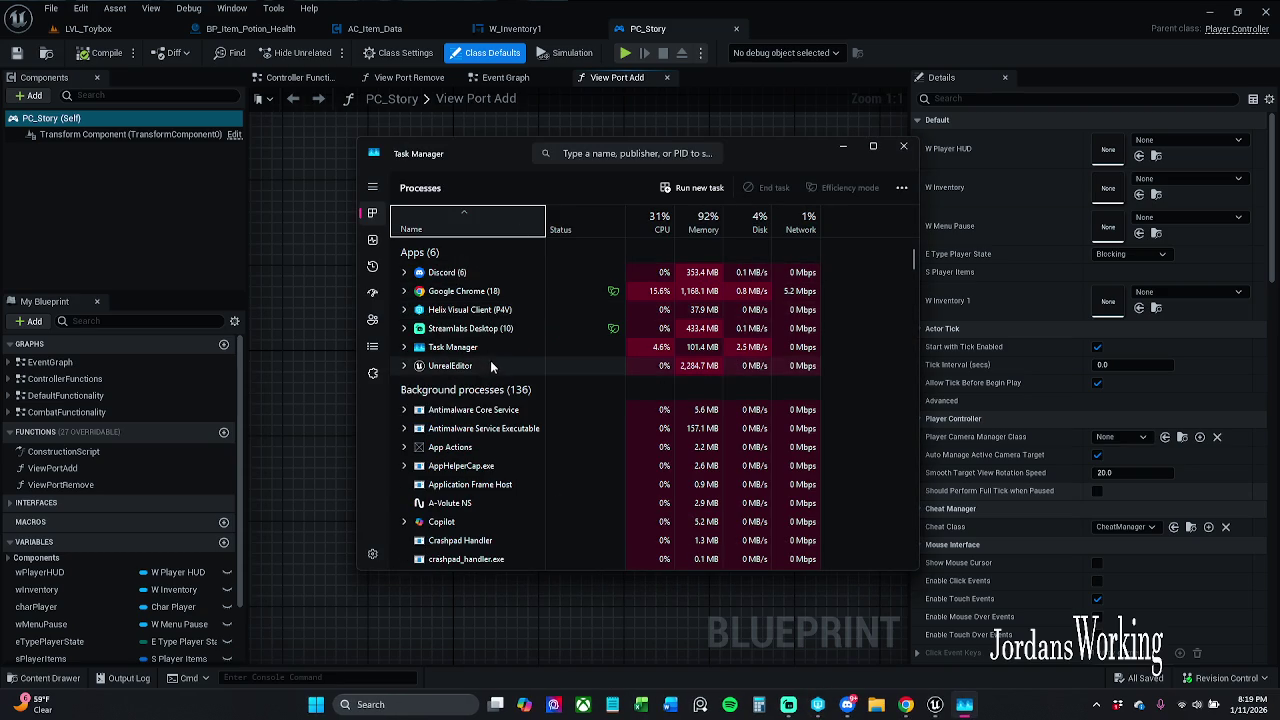
Step: End the UnrealEditor task, relaunch the editor, and reopen the previously open asset editors
right_click(493, 364)
left_click(551, 395)
left_click(903, 146)
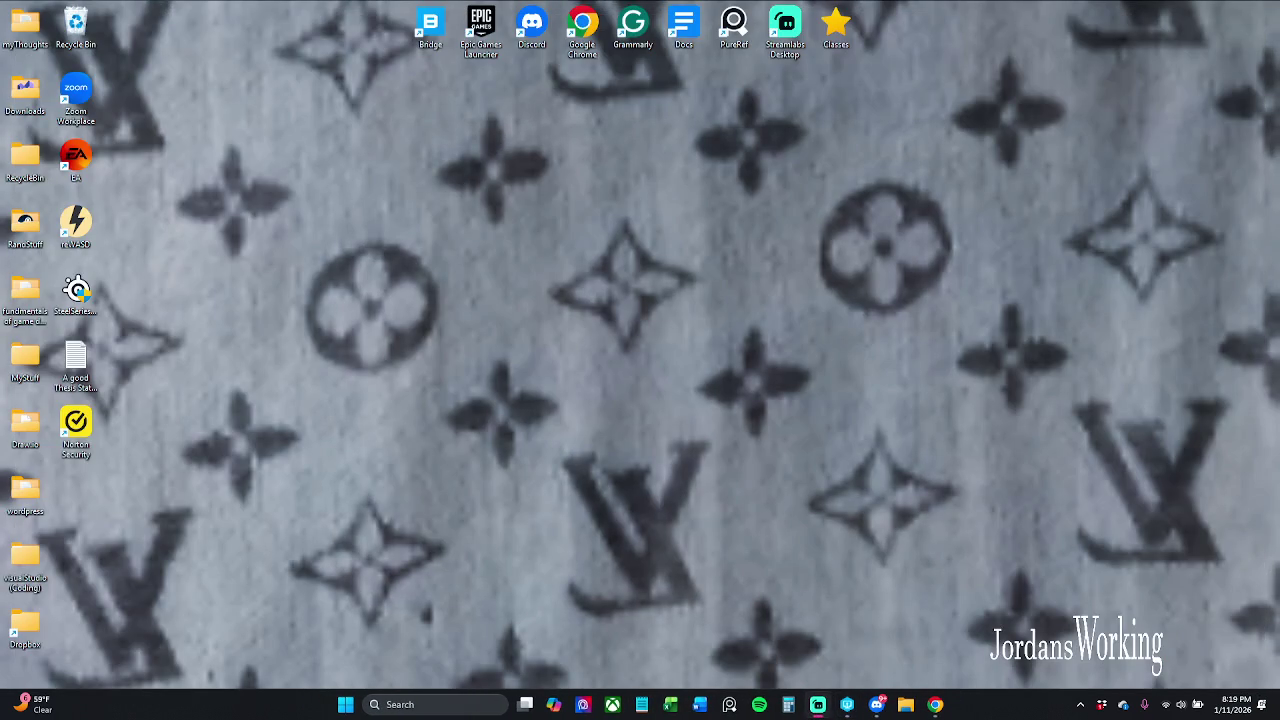
left_click(818, 704)
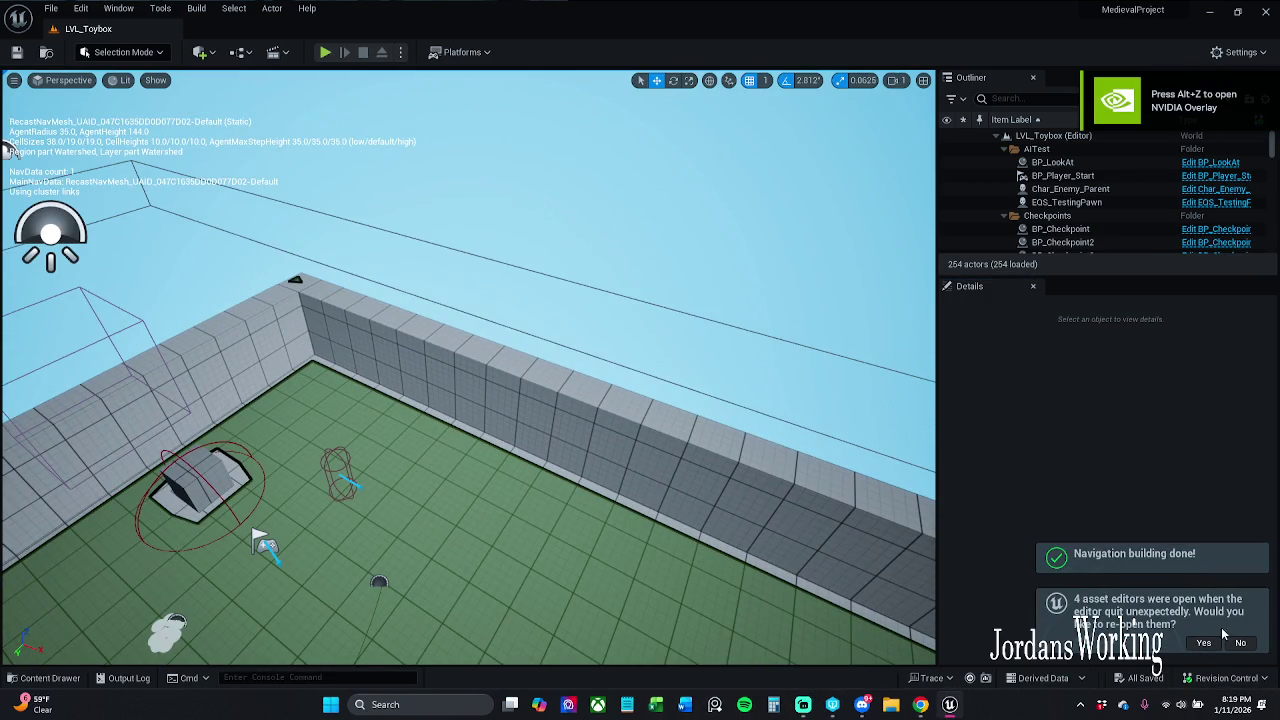
left_click(1205, 643)
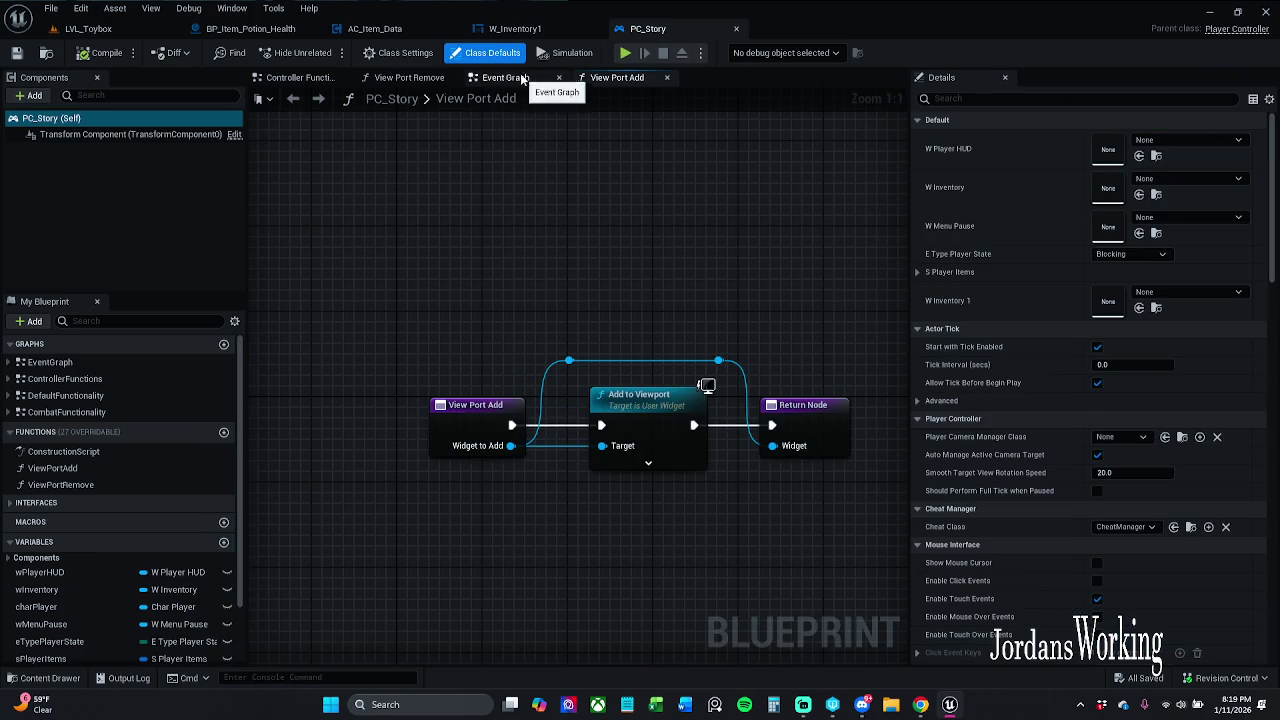
Step: Return to LVL_Toybox and confirm via Submit Content that no assets remain to check in
left_click(140, 32)
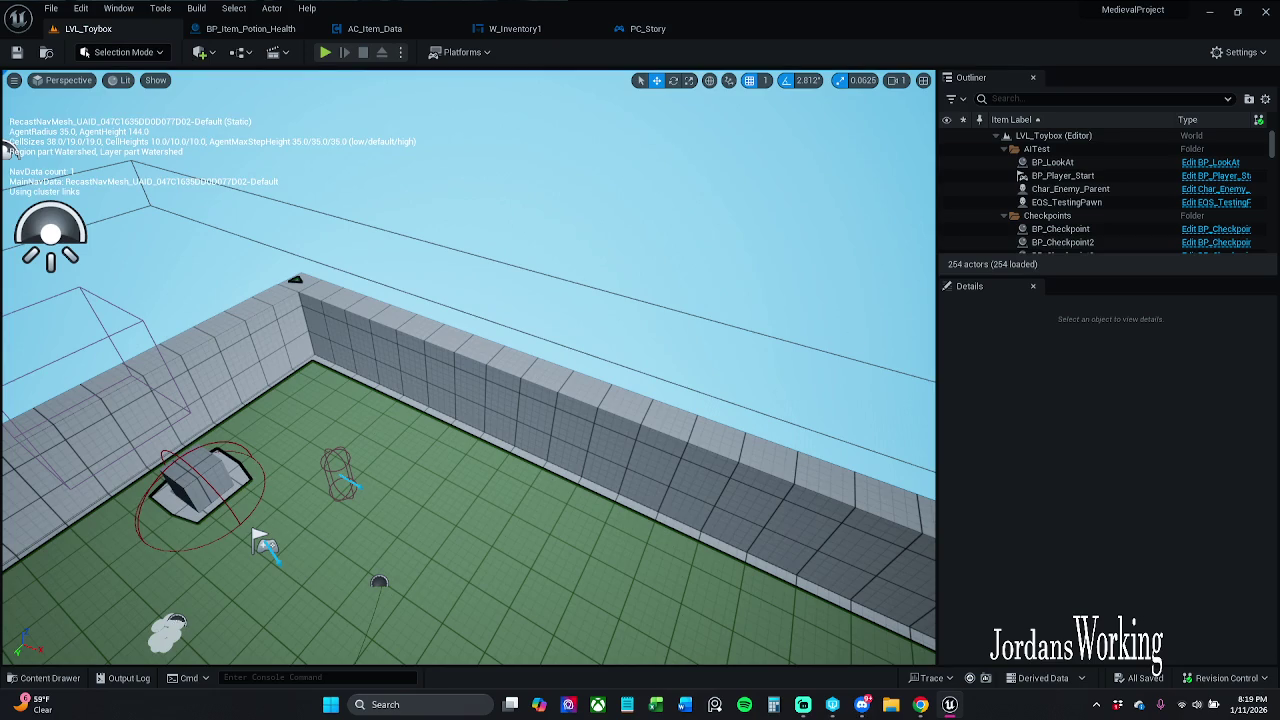
left_click(1226, 678)
left_click(1150, 611)
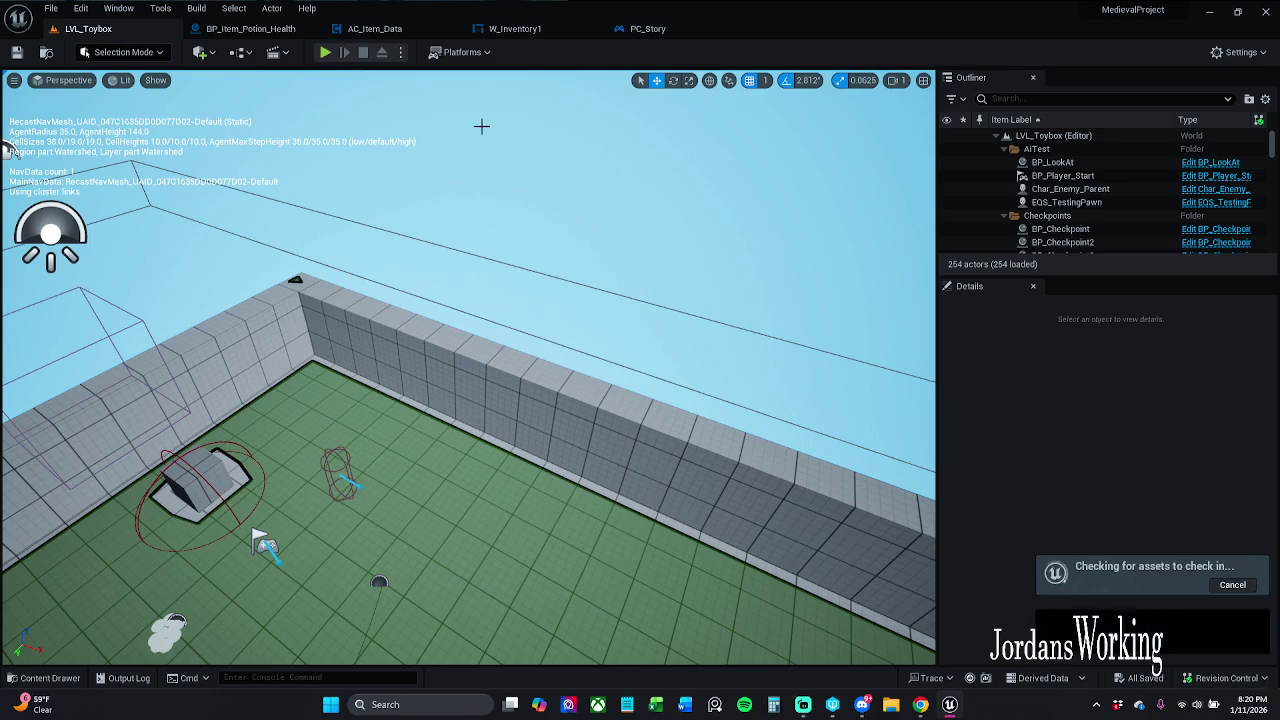
mouse_move(409, 297)
left_mouse_down()
mouse_move(480, 310)
mouse_move(460, 370)
left_mouse_up()
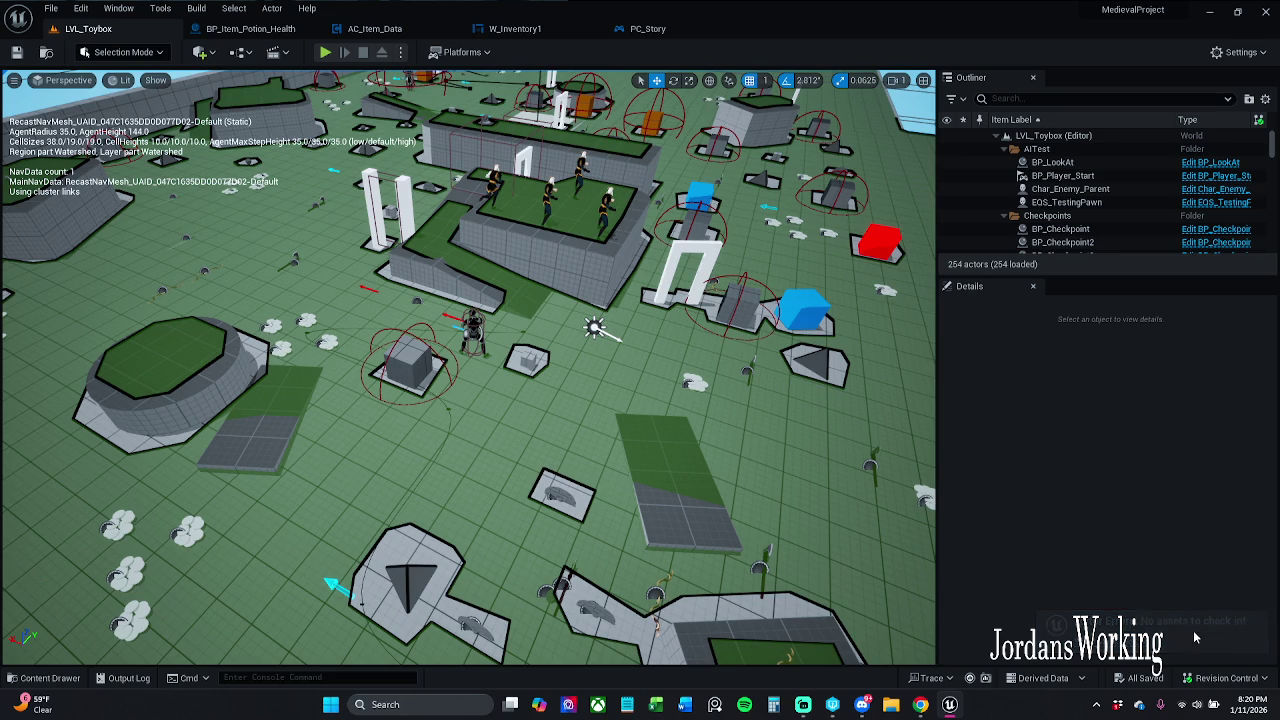
left_click(1225, 678)
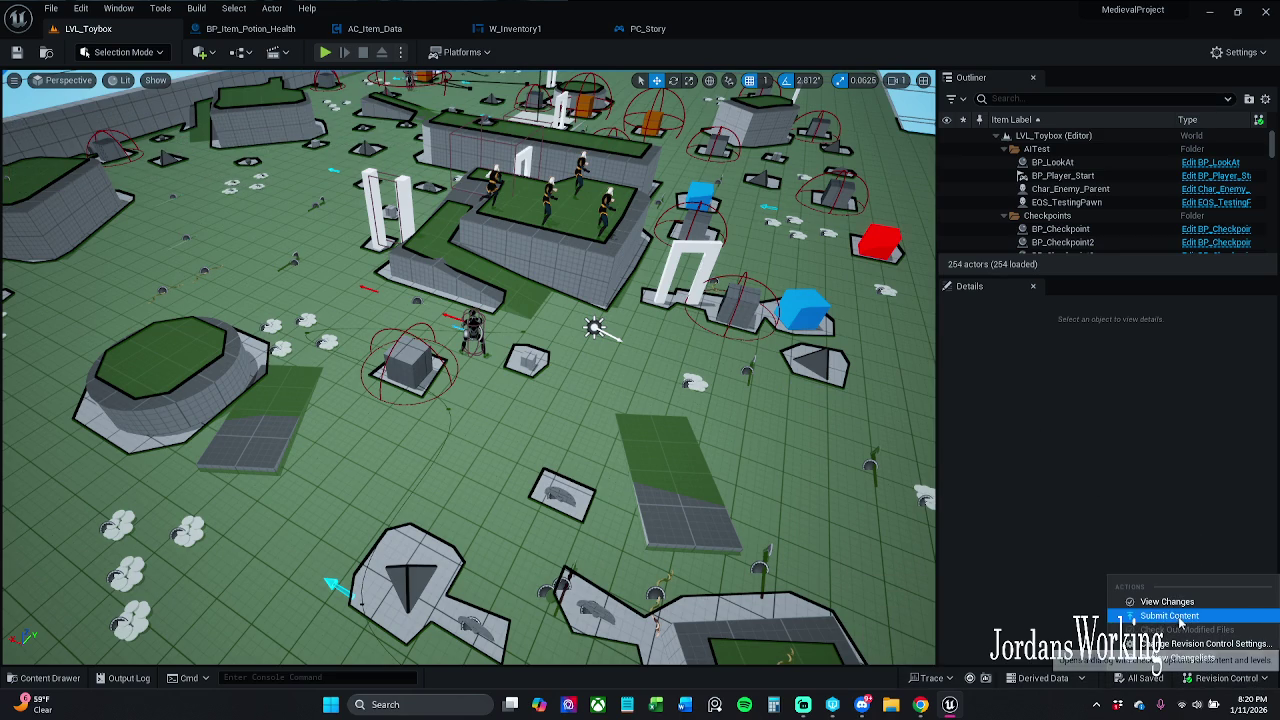
Step: Run Submit Content once more, finding nothing to check in, and close Unreal Editor
left_click(1180, 618)
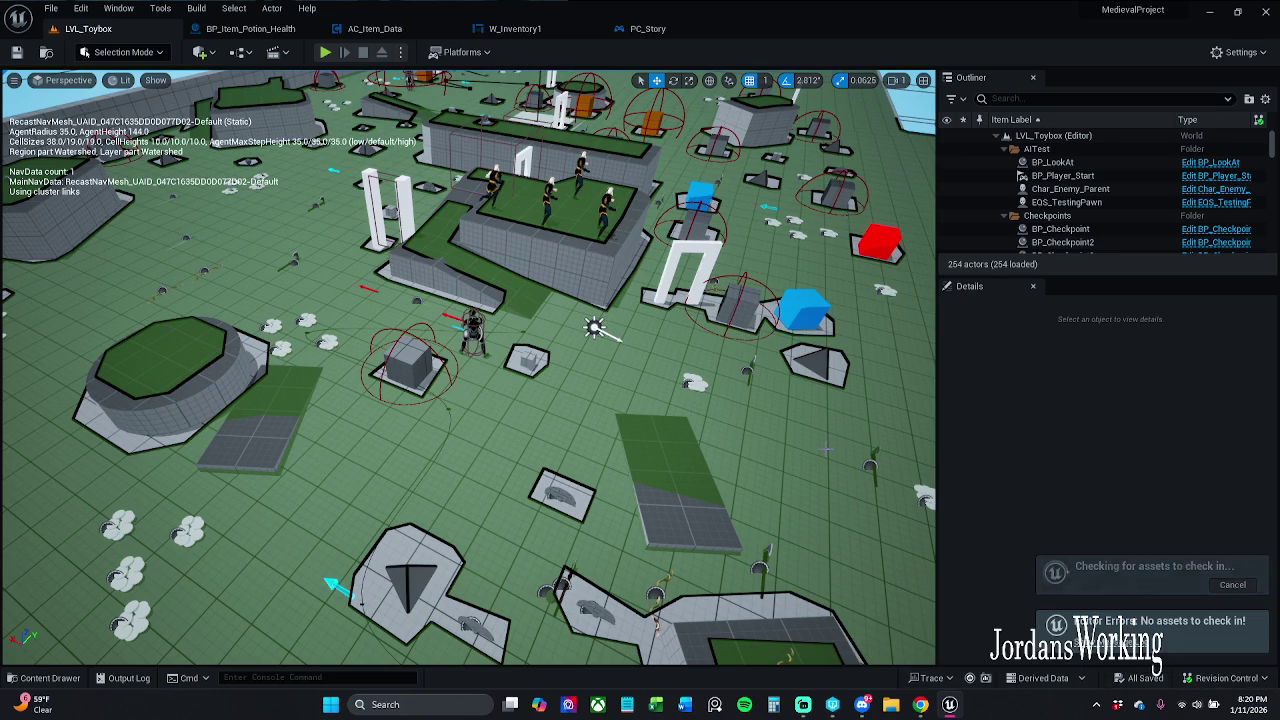
left_click(1267, 15)
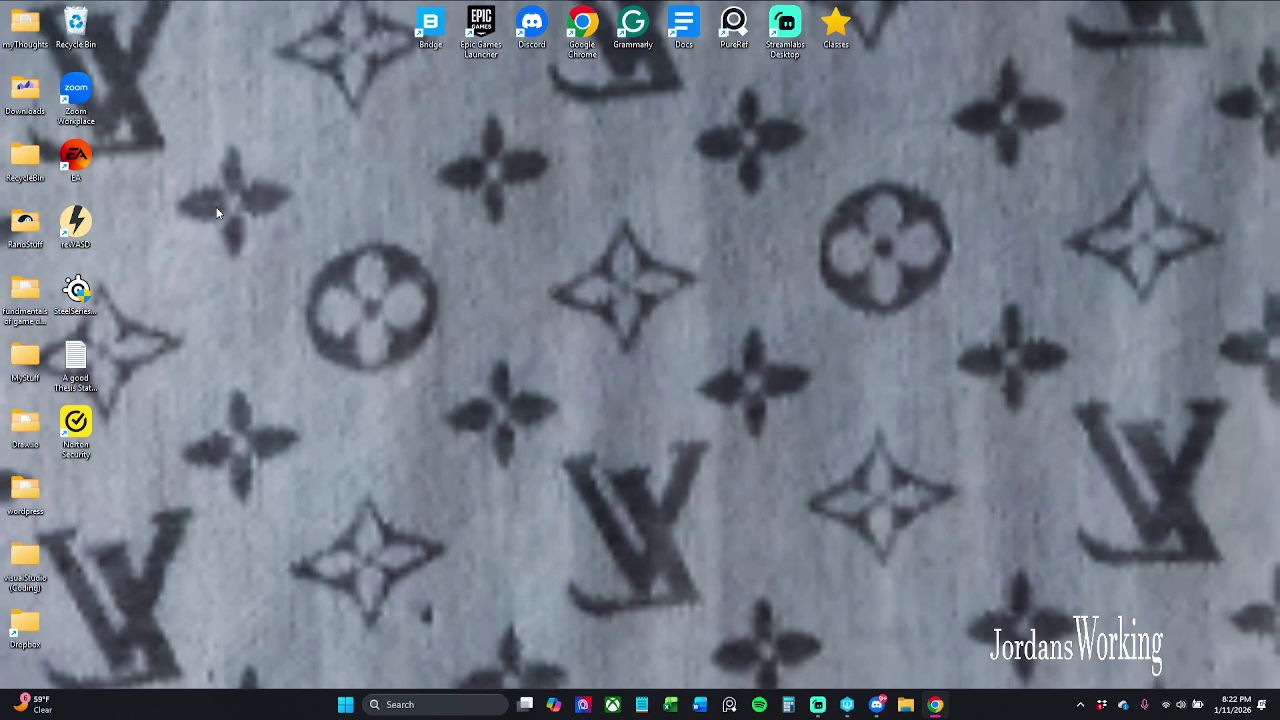
Step: Add a new folder to the desktop through New > Folder and name it 'DesktopStuff'
right_click(271, 188)
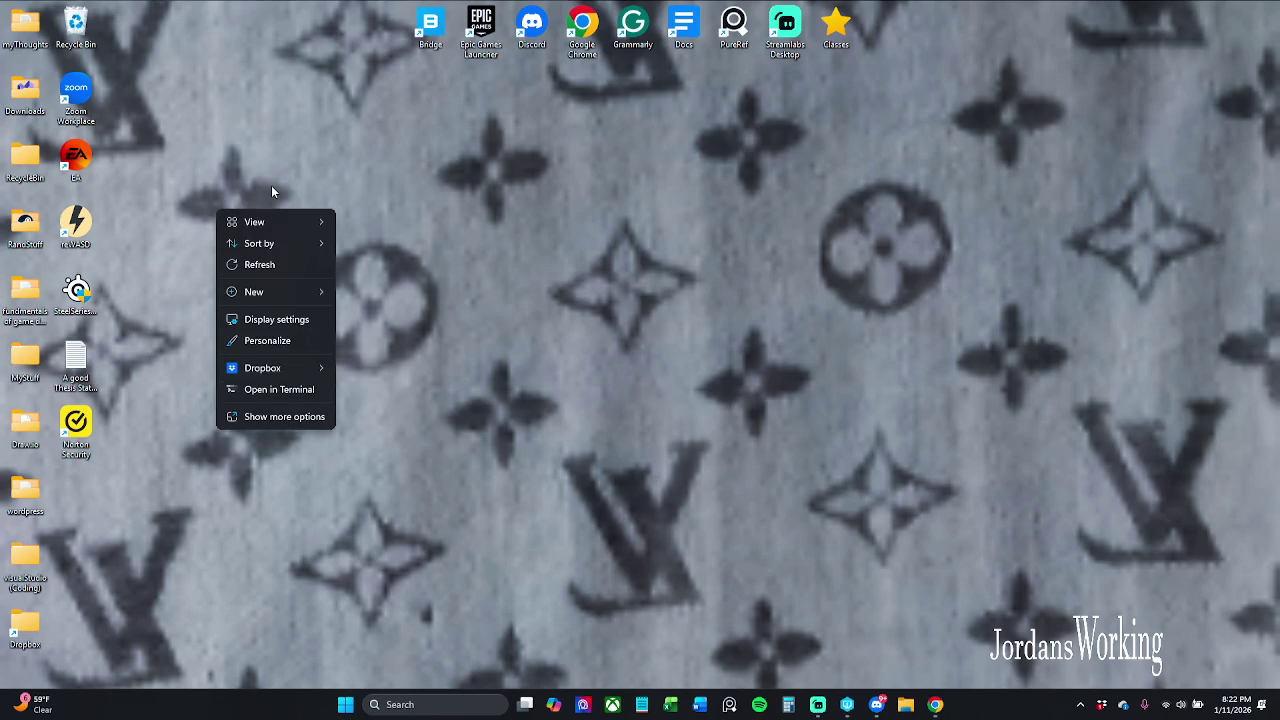
mouse_move(290, 291)
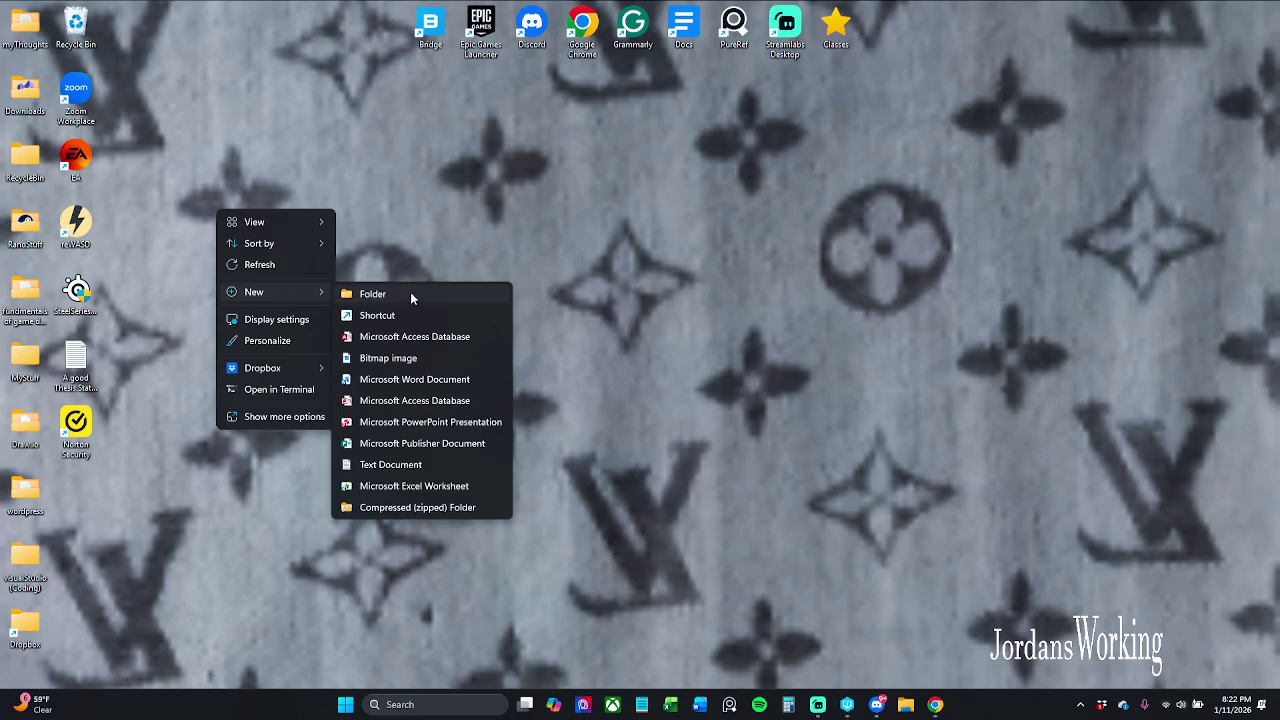
left_click(410, 292)
type("D")
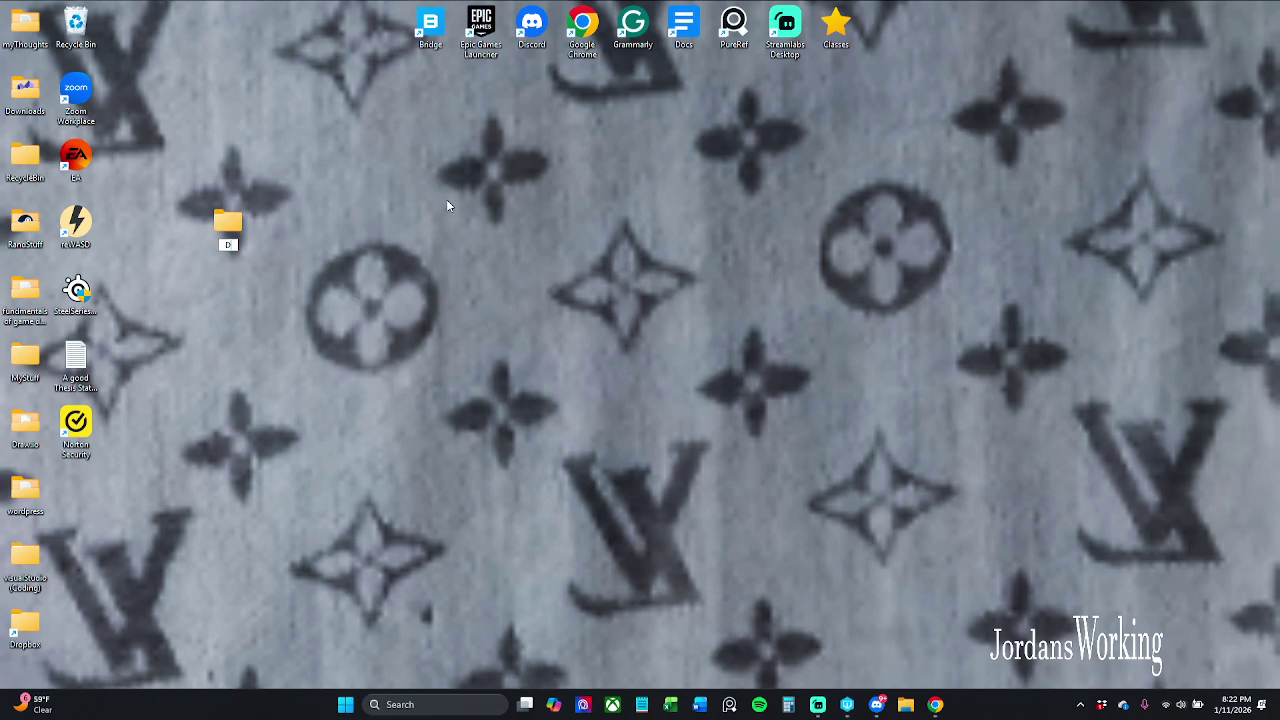
type("esktopSt")
type("uff")
left_click(444, 199)
Step: Place shortcuts of all icons in the two left desktop columns into DesktopStuff
mouse_move(140, 659)
left_mouse_down()
mouse_move(91, 400)
mouse_move(2, 114)
mouse_move(2, 6)
mouse_move(202, 184)
mouse_move(227, 240)
left_mouse_up()
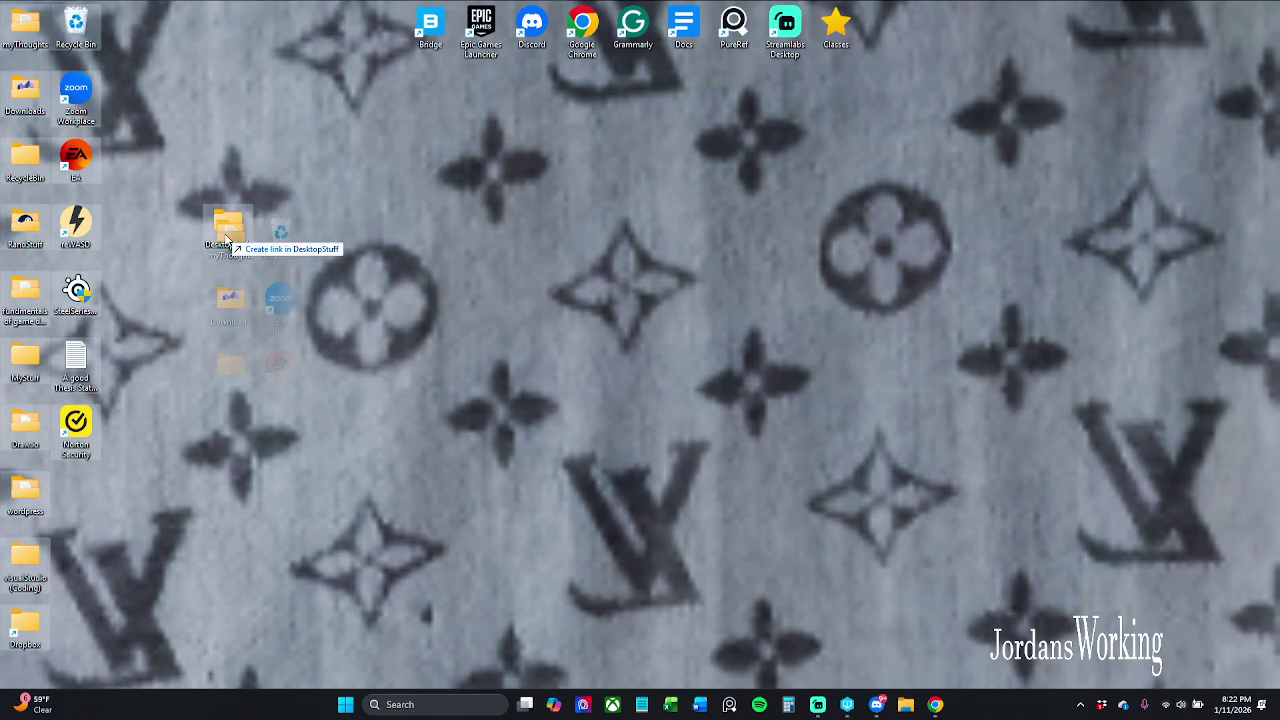
mouse_move(227, 240)
left_mouse_down()
mouse_move(187, 215)
mouse_move(112, 108)
left_mouse_up()
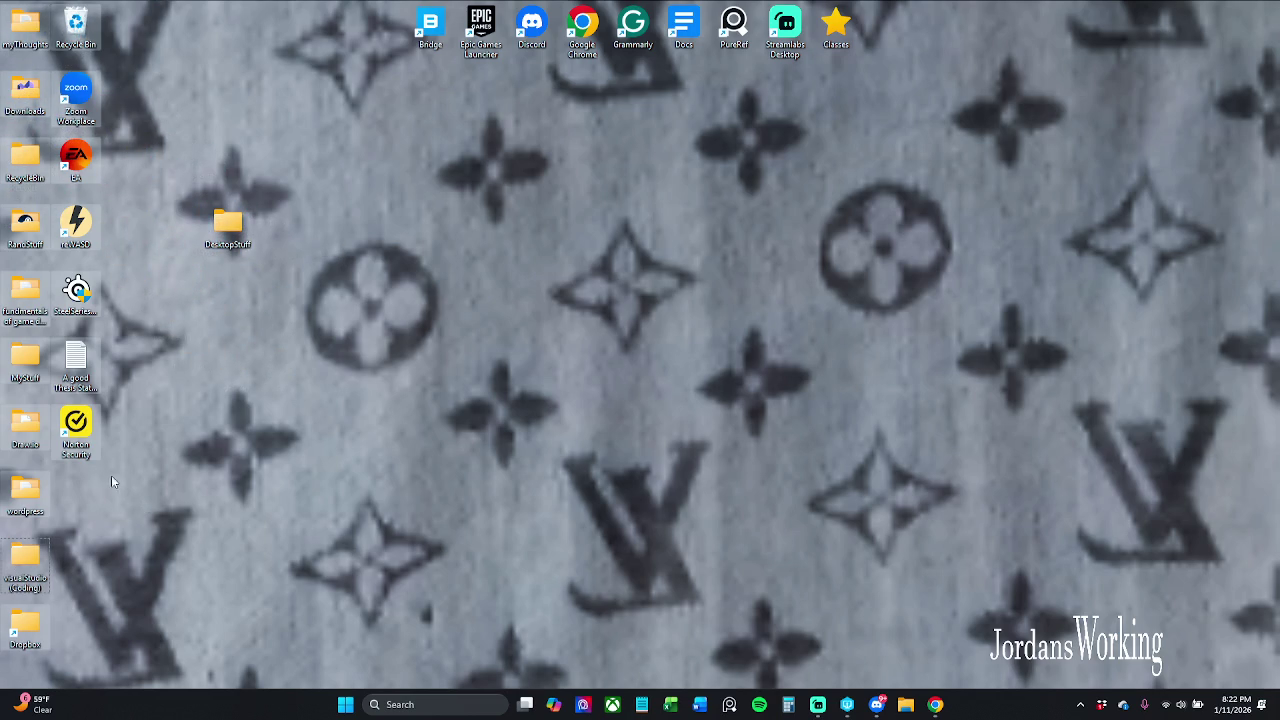
key("Down")
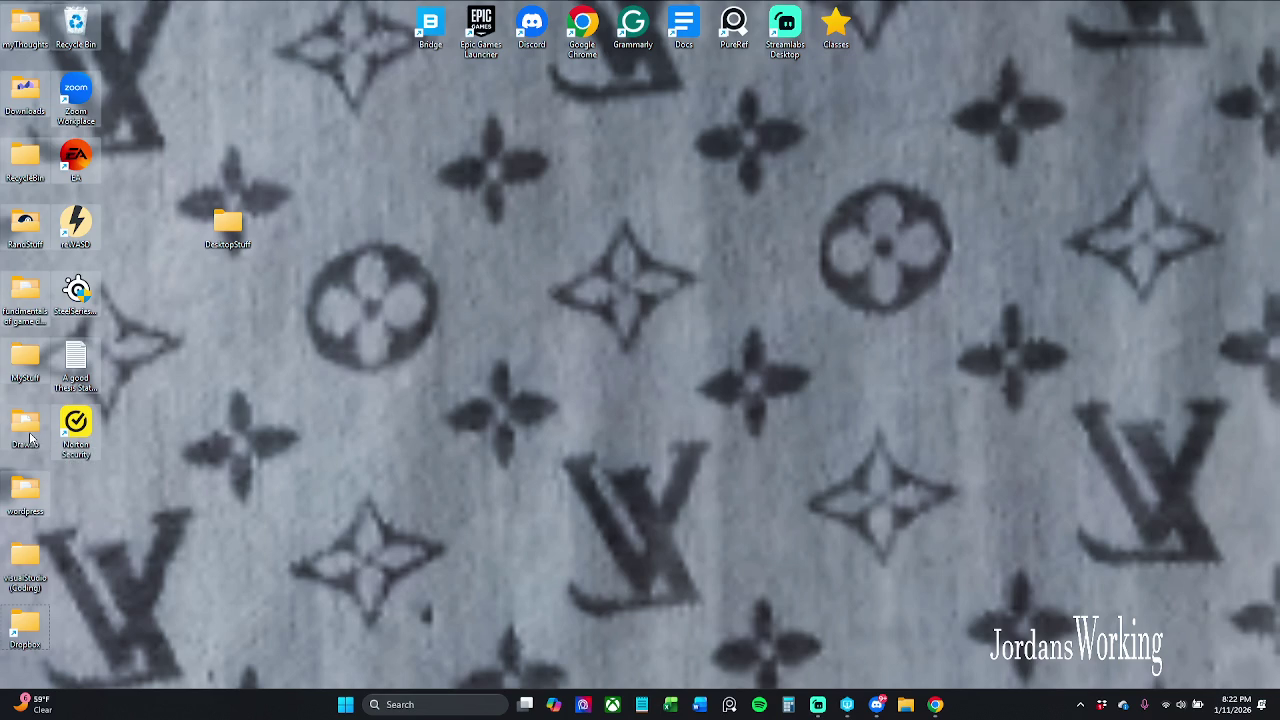
Step: Add the reWASD icon to DesktopStuff as well, then clear the icon selection
left_click(35, 508)
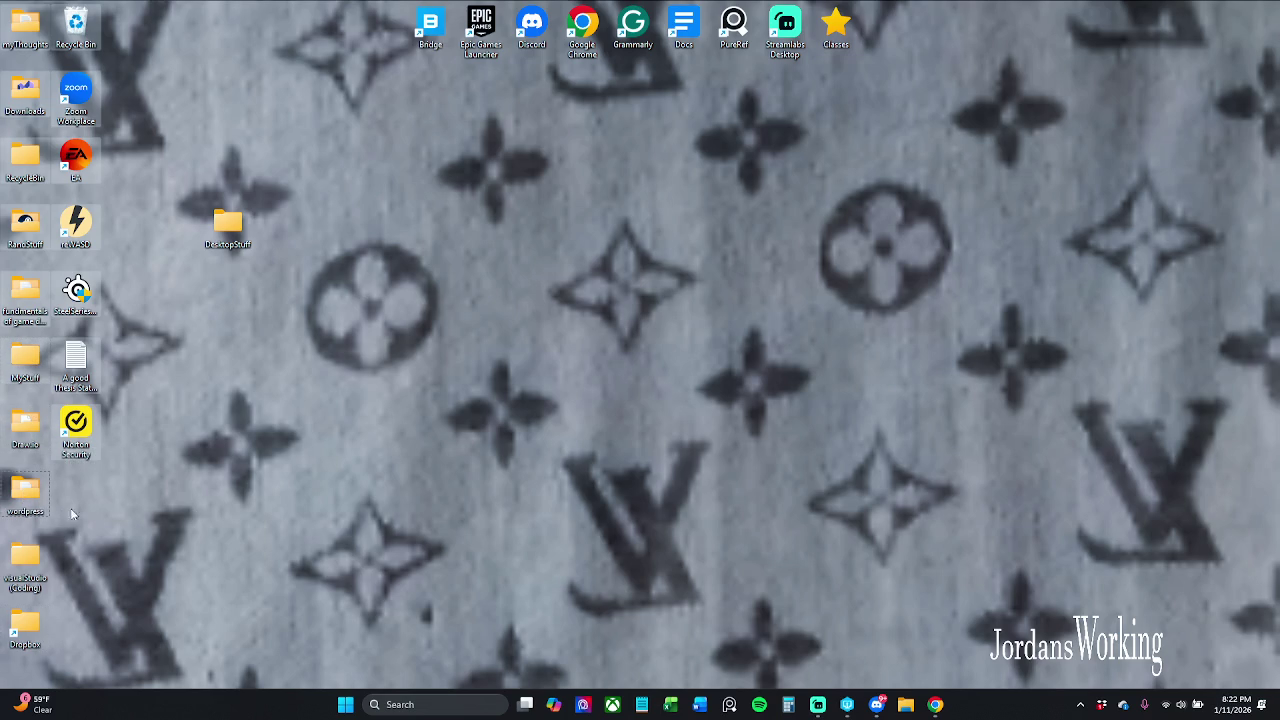
left_click_drag(78, 238, 221, 240)
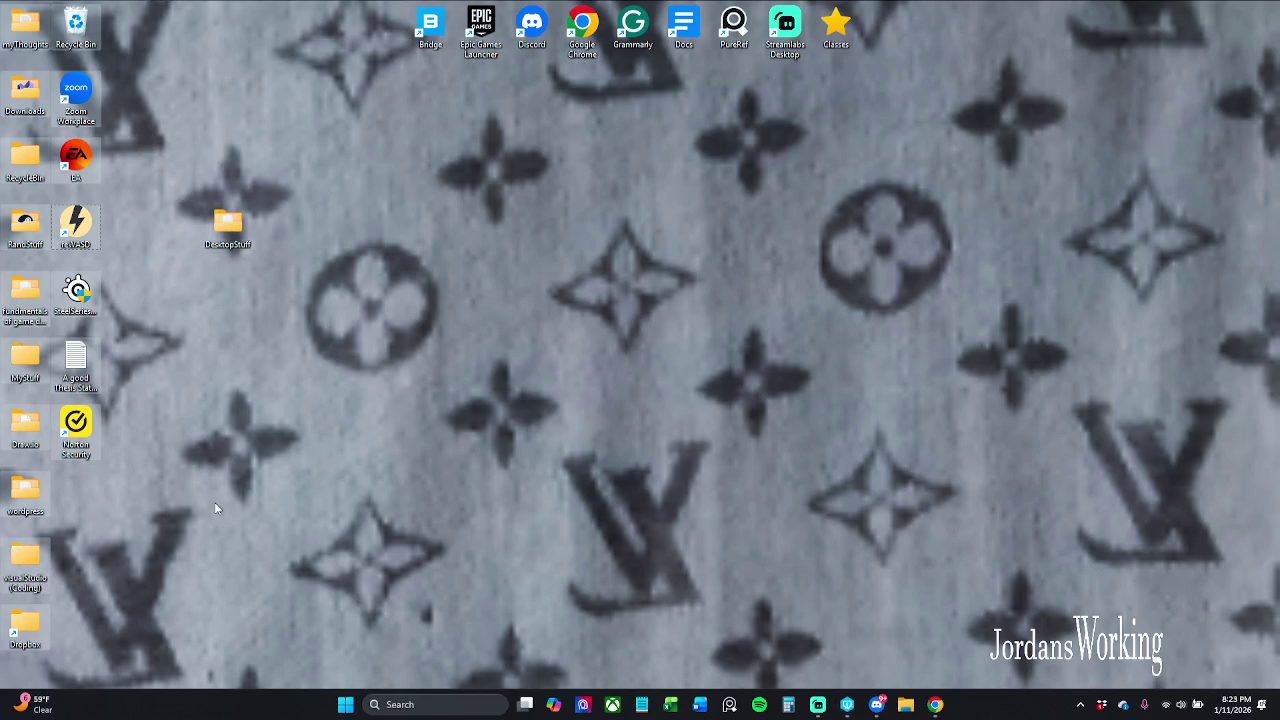
left_click_drag(161, 407, 166, 420)
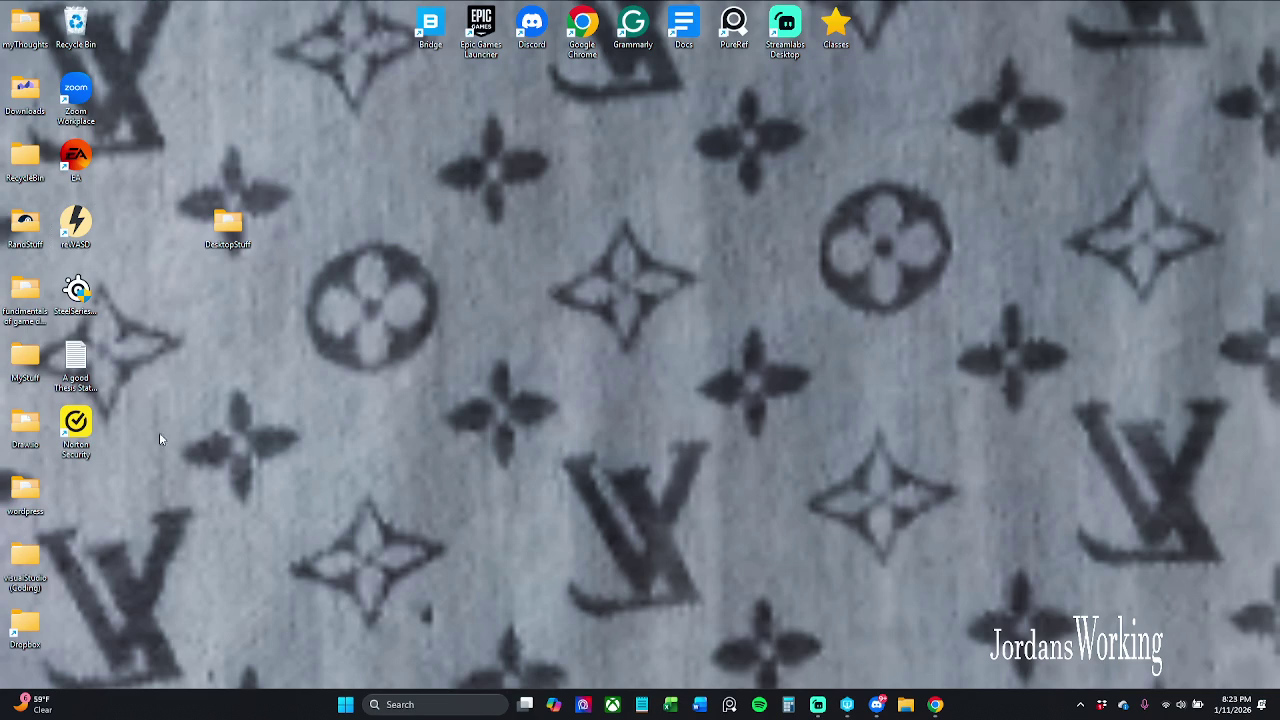
right_click(159, 432)
left_click(247, 230)
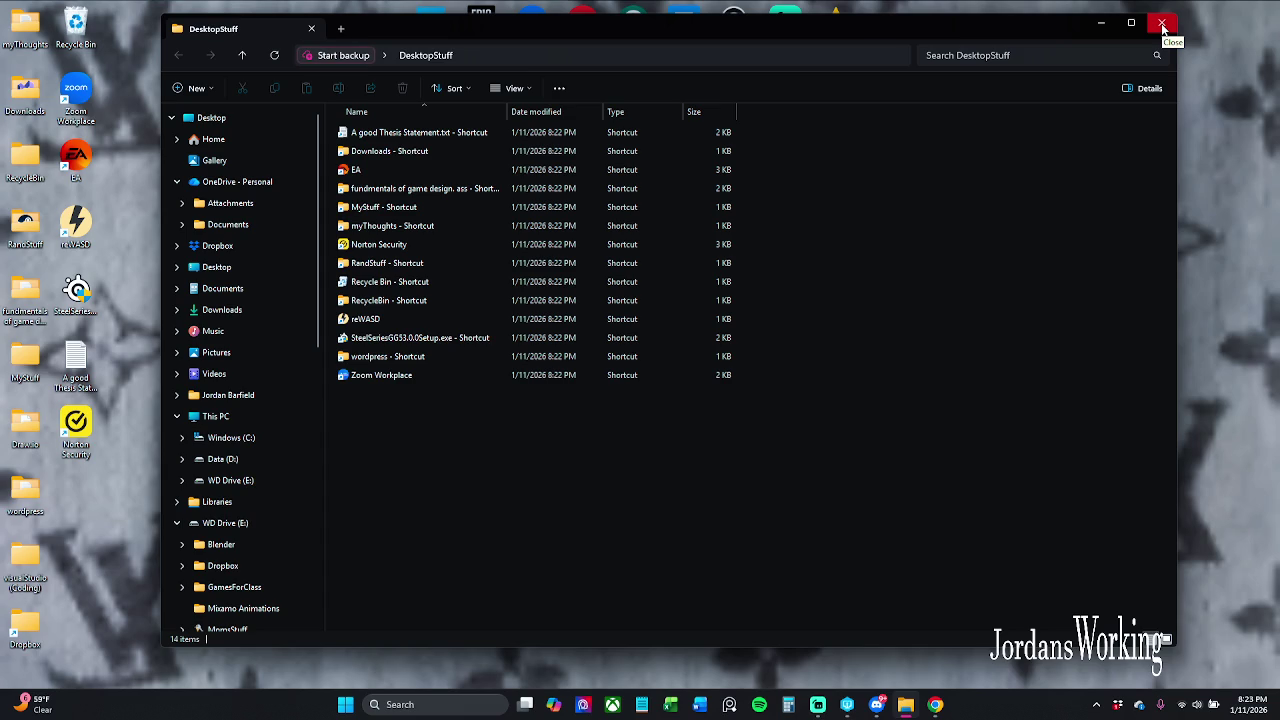
left_click_drag(433, 446, 634, 129)
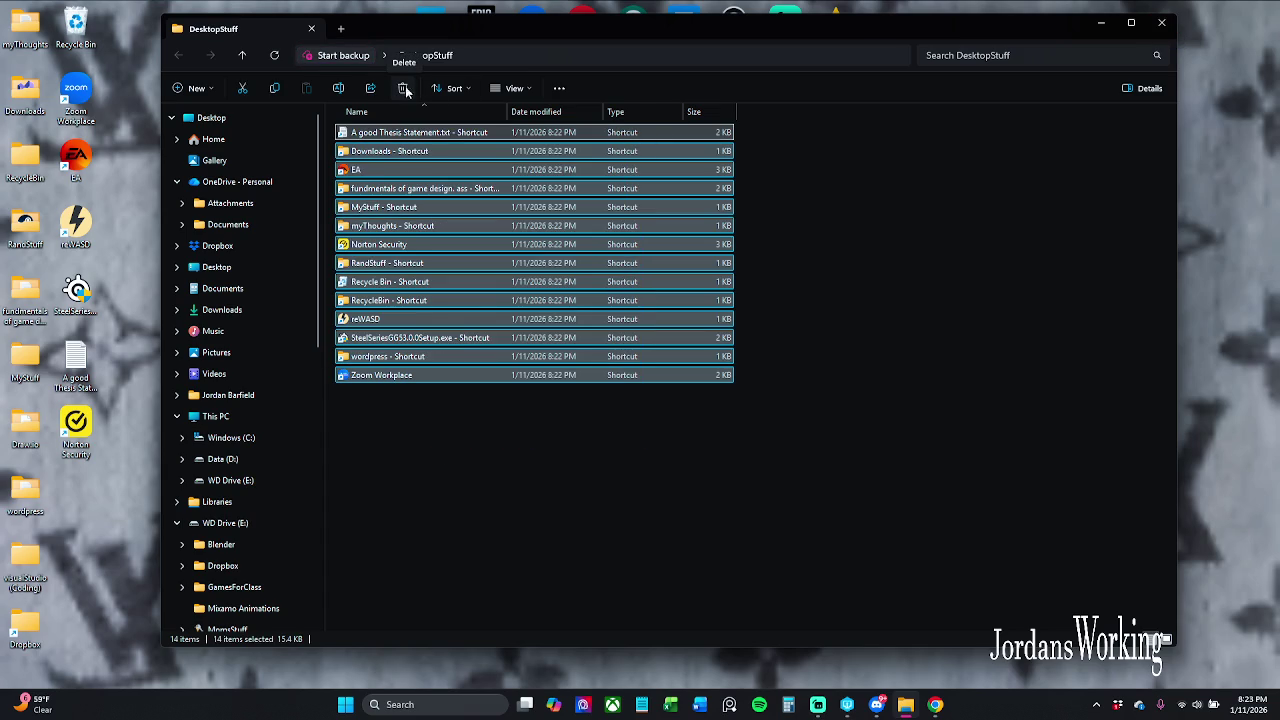
left_click(943, 313)
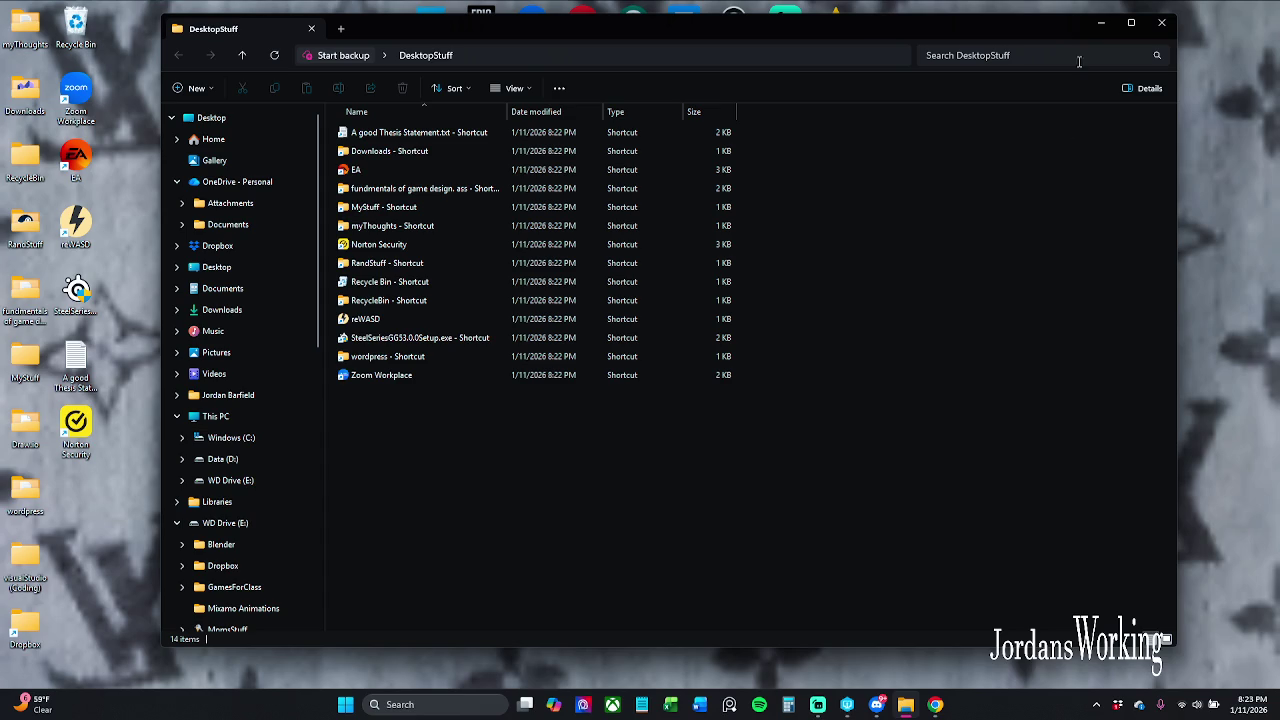
left_click(1131, 22)
key("alt+F4")
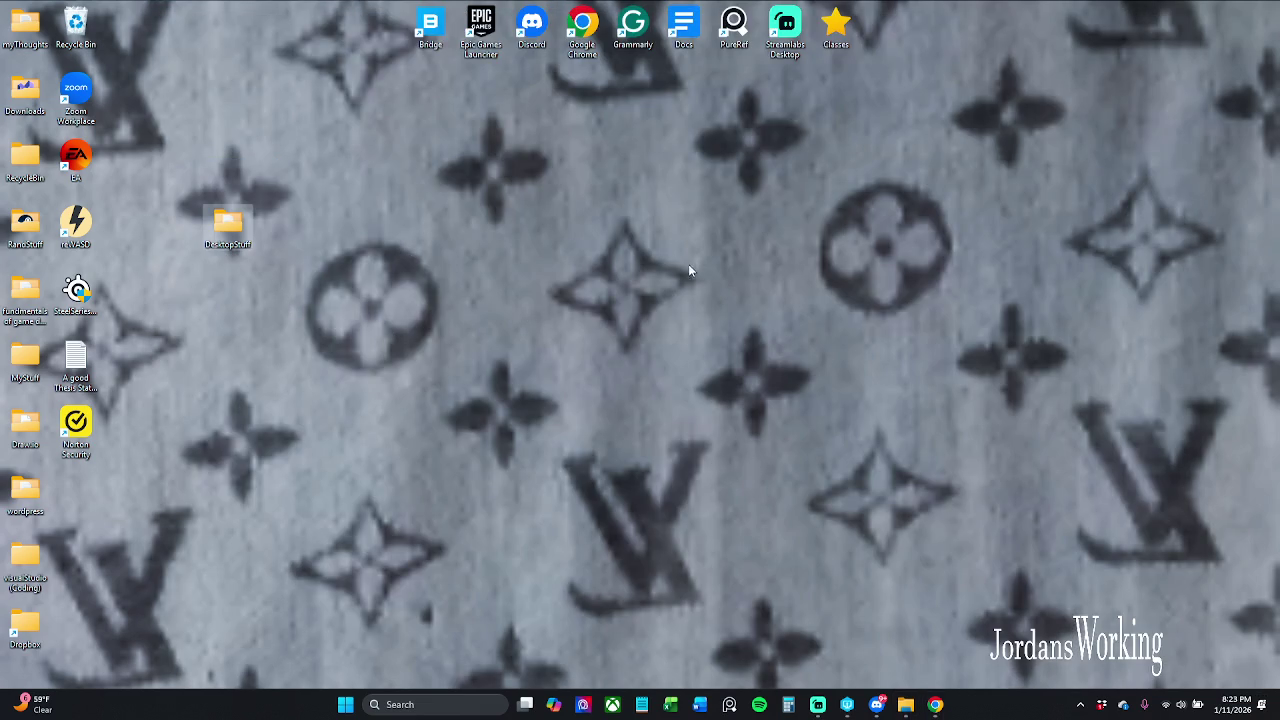
Step: Refresh the desktop twice, then open the Downloads folder and close it again
right_click(243, 330)
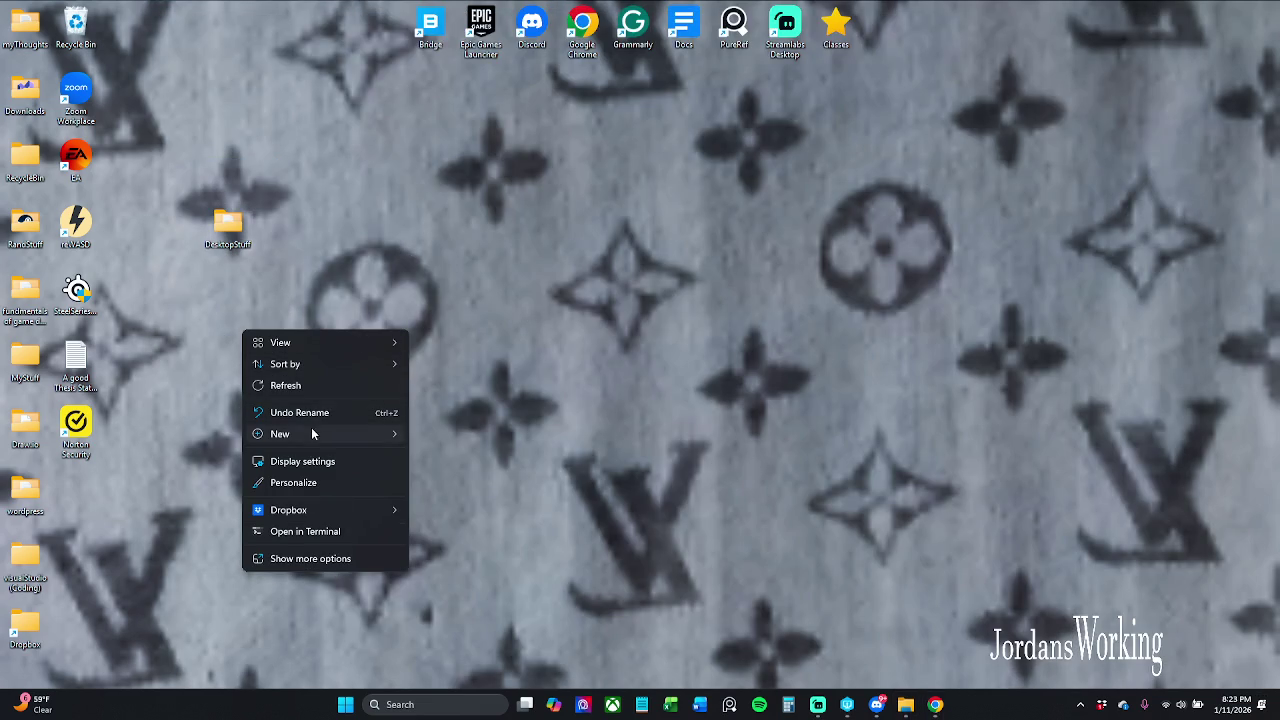
left_click(309, 386)
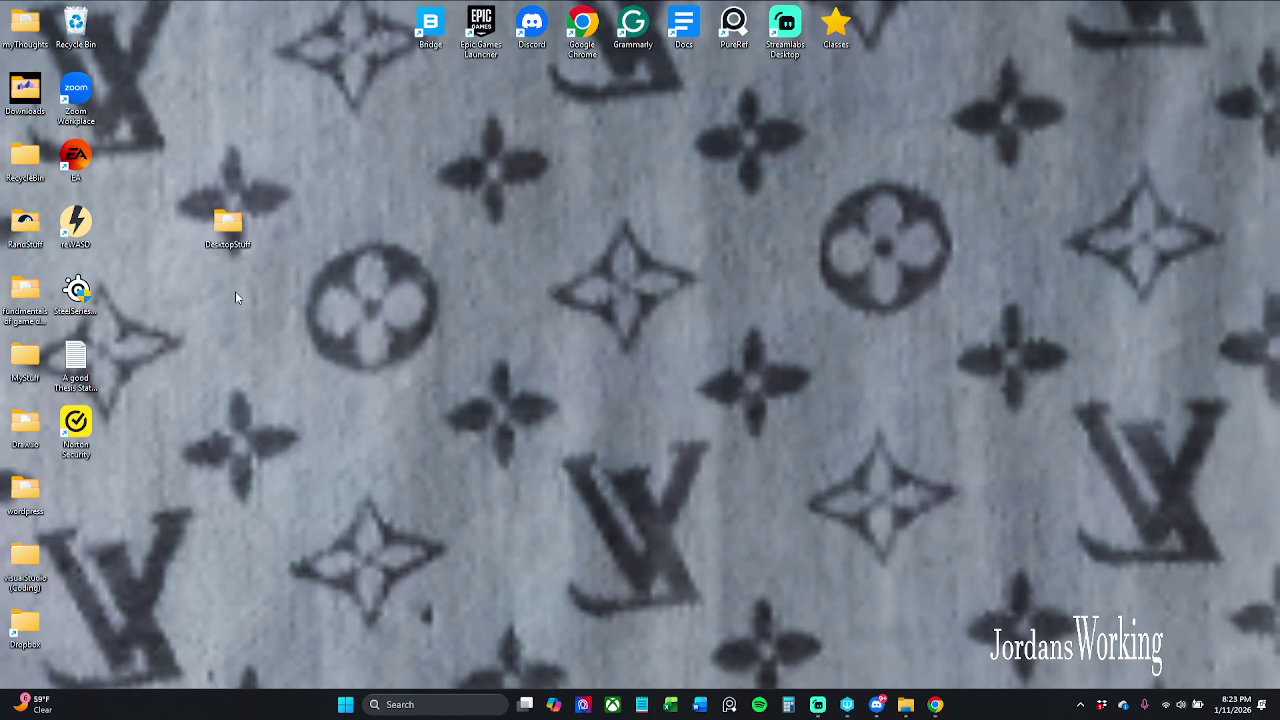
right_click(187, 128)
left_click(254, 186)
double_click(25, 88)
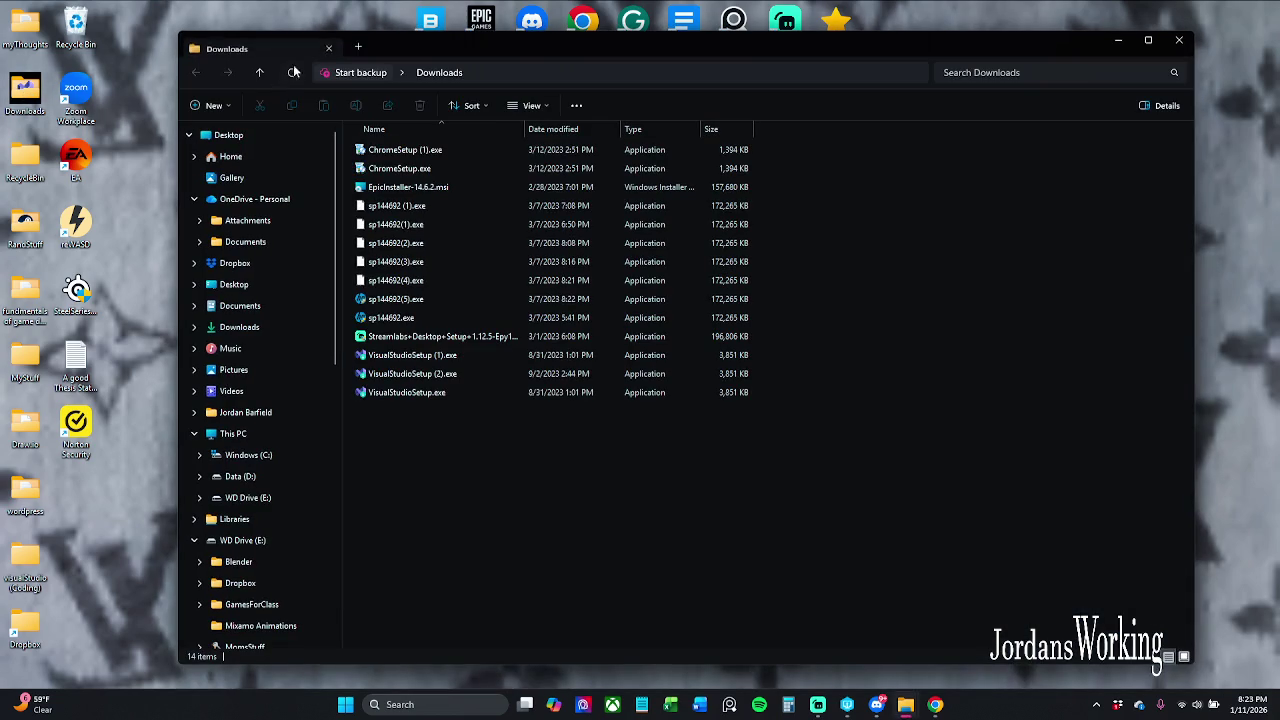
left_click(1179, 40)
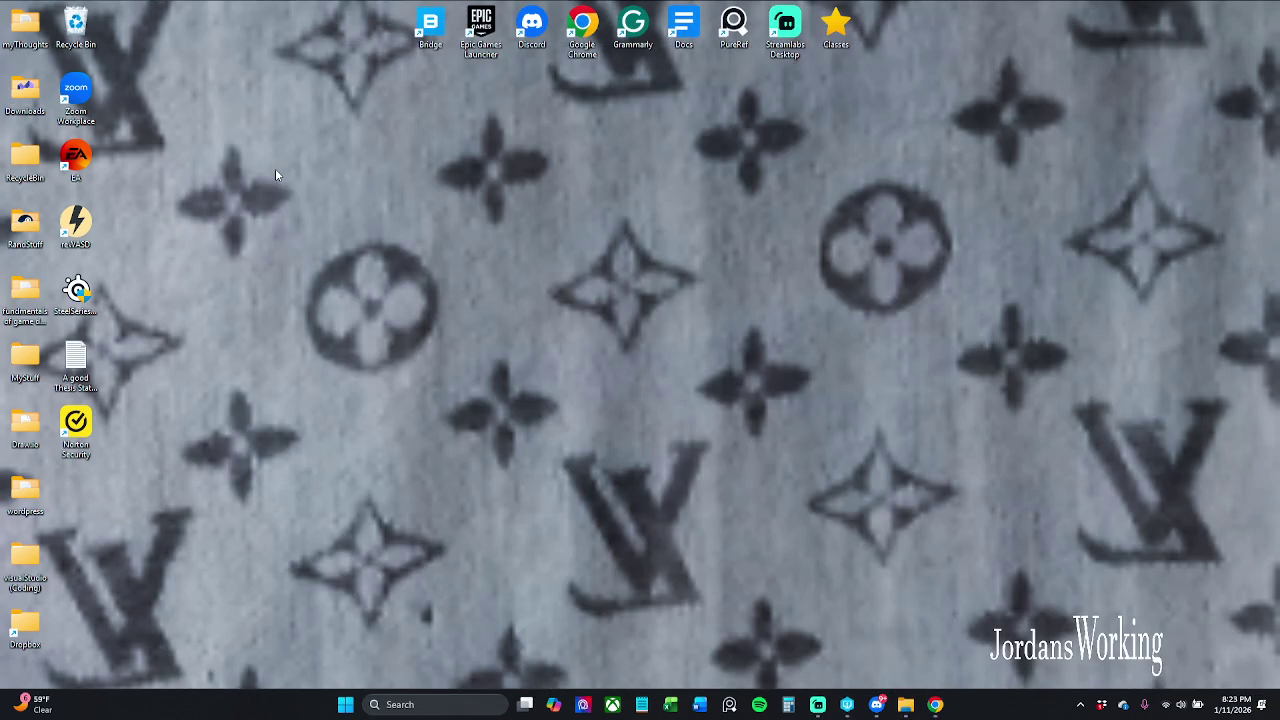
Step: Create another new desktop folder named 'DesktopStuff'
right_click(228, 264)
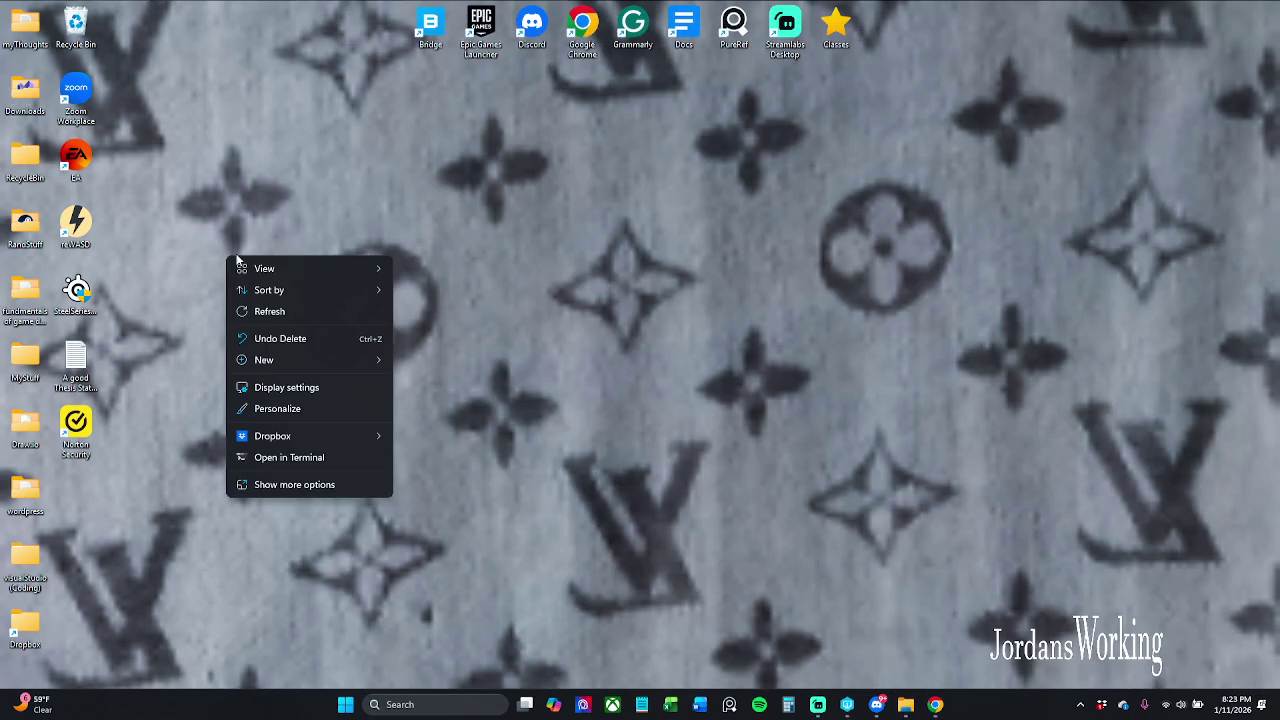
mouse_move(300, 360)
left_click(497, 365)
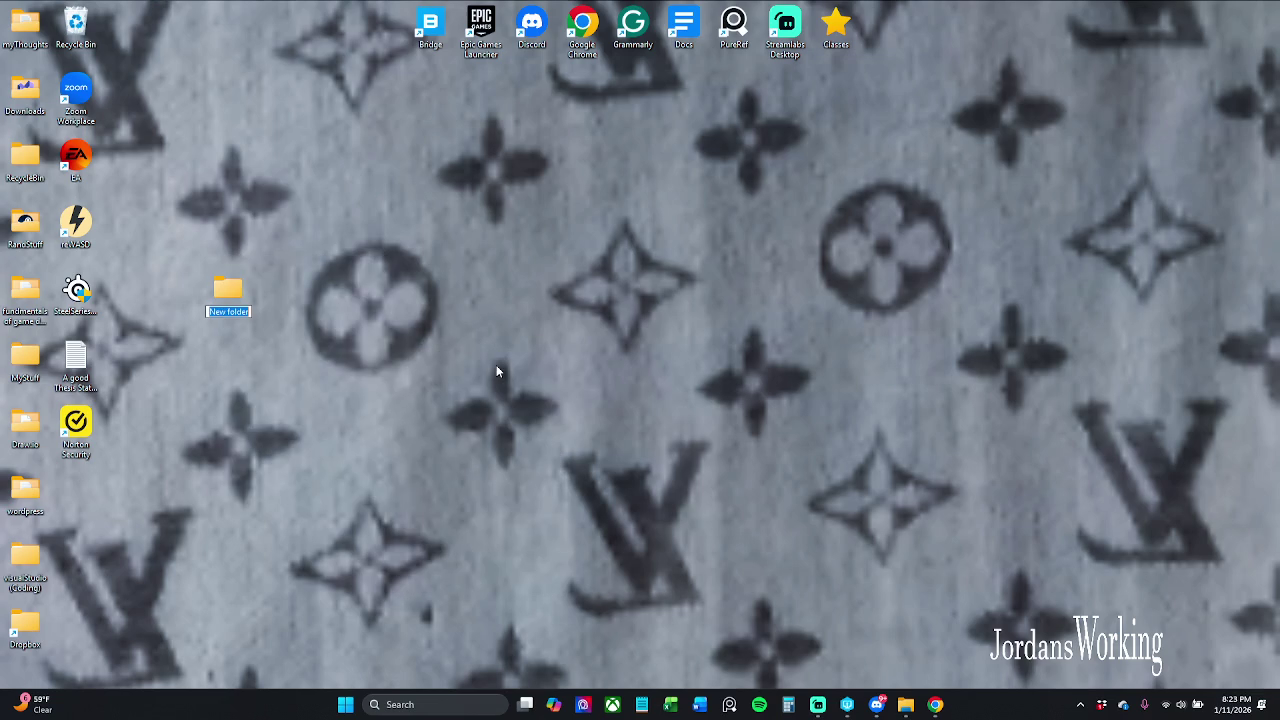
type("Desktop")
type("Stuff")
key("Return")
Step: Select the second column of desktop icons and refresh the desktop twice
mouse_move(114, 15)
left_mouse_down()
mouse_move(70, 260)
mouse_move(67, 455)
mouse_move(240, 282)
mouse_move(233, 296)
left_mouse_up()
right_click(232, 250)
left_click(304, 285)
right_click(202, 153)
left_click(278, 214)
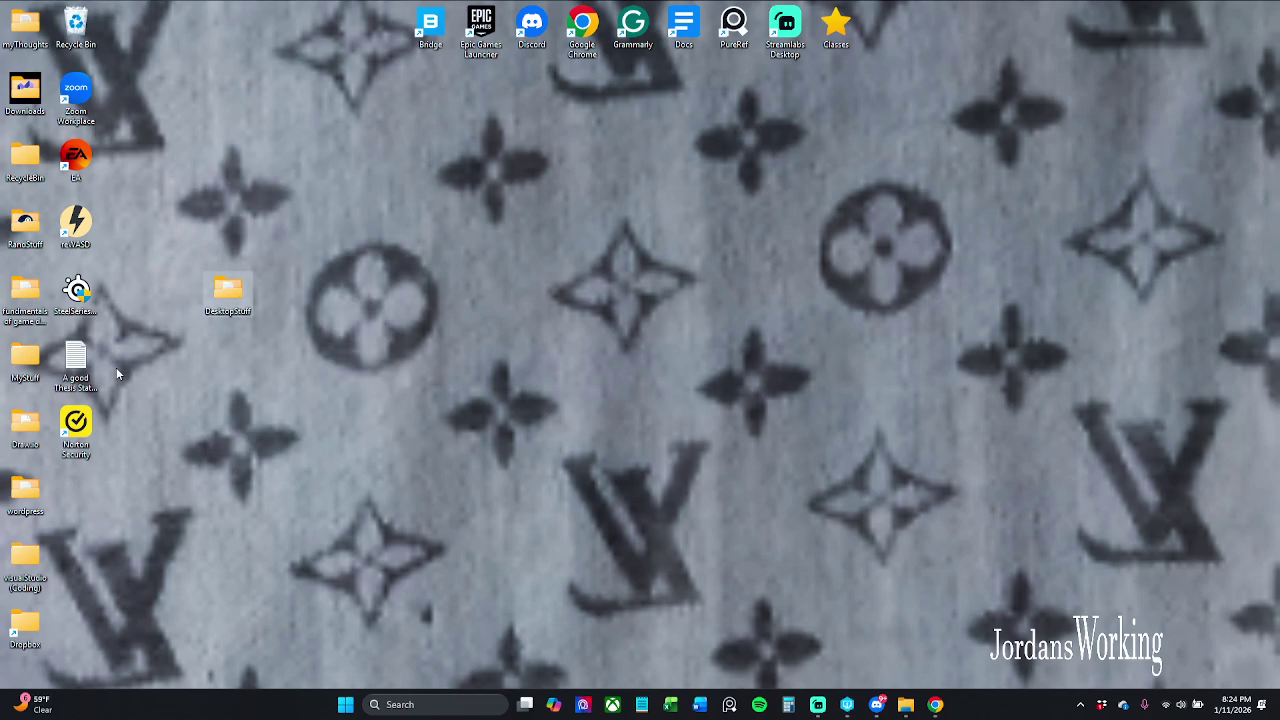
right_click(318, 208)
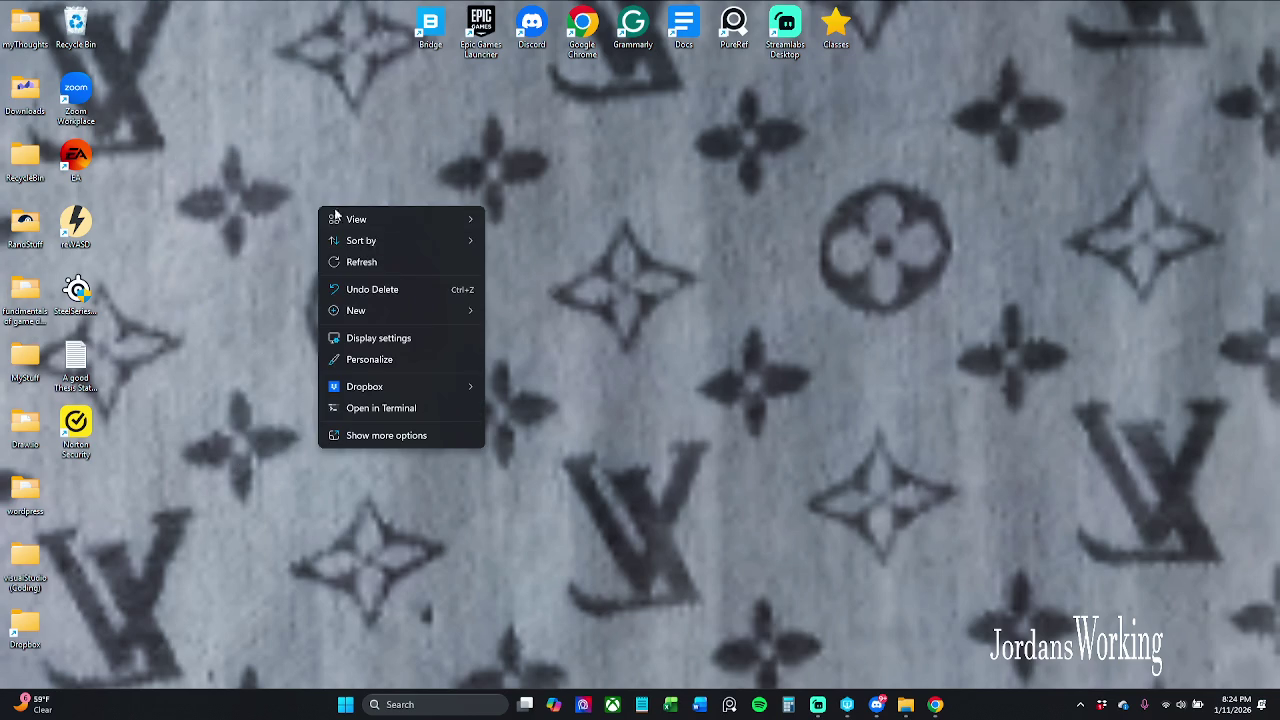